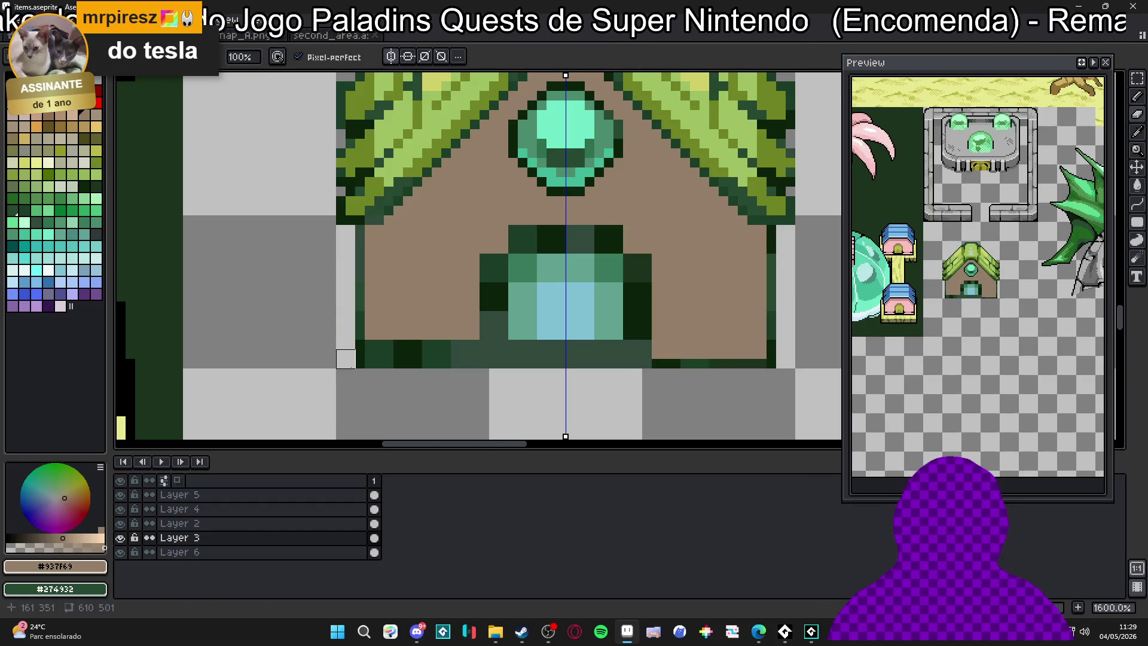
Paint mirrored brown base corners, then tall teal door columns up the house front
mouse_move(422, 358)
left_mouse_down()
mouse_move(397, 373)
mouse_move(446, 374)
mouse_move(439, 358)
mouse_move(367, 360)
left_mouse_up()
left_click(354, 376)
left_click(497, 335, "alt")
left_click(483, 373)
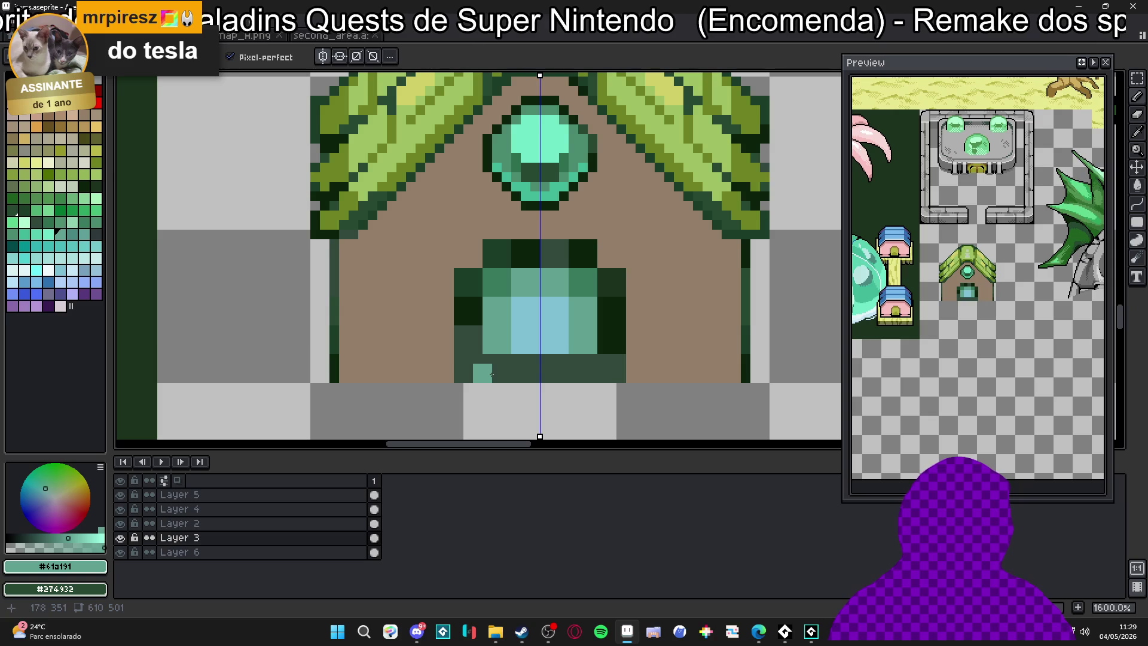
mouse_move(479, 375)
left_mouse_down()
mouse_move(472, 273)
mouse_move(492, 258)
mouse_move(552, 259)
mouse_move(574, 293)
mouse_move(563, 341)
mouse_move(597, 369)
mouse_move(545, 371)
mouse_move(554, 350)
mouse_move(541, 308)
left_mouse_up()
Outline the door's arched top corners and lower edges in dark green #1c3d27
left_click(460, 274, "alt")
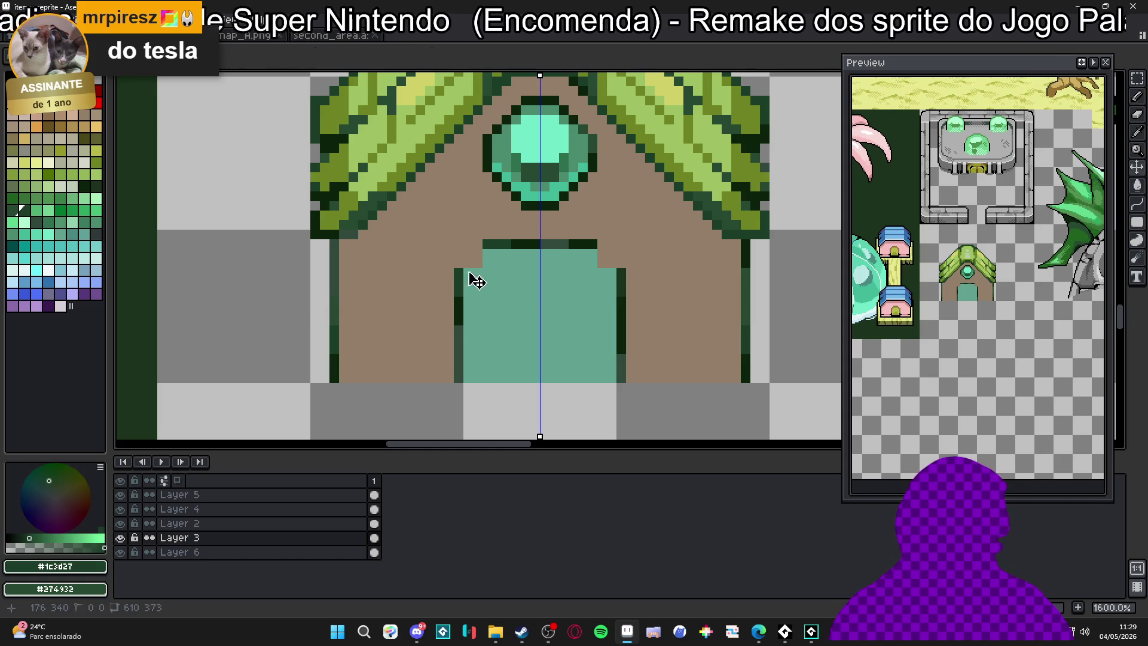
left_click_drag(469, 263, 474, 253)
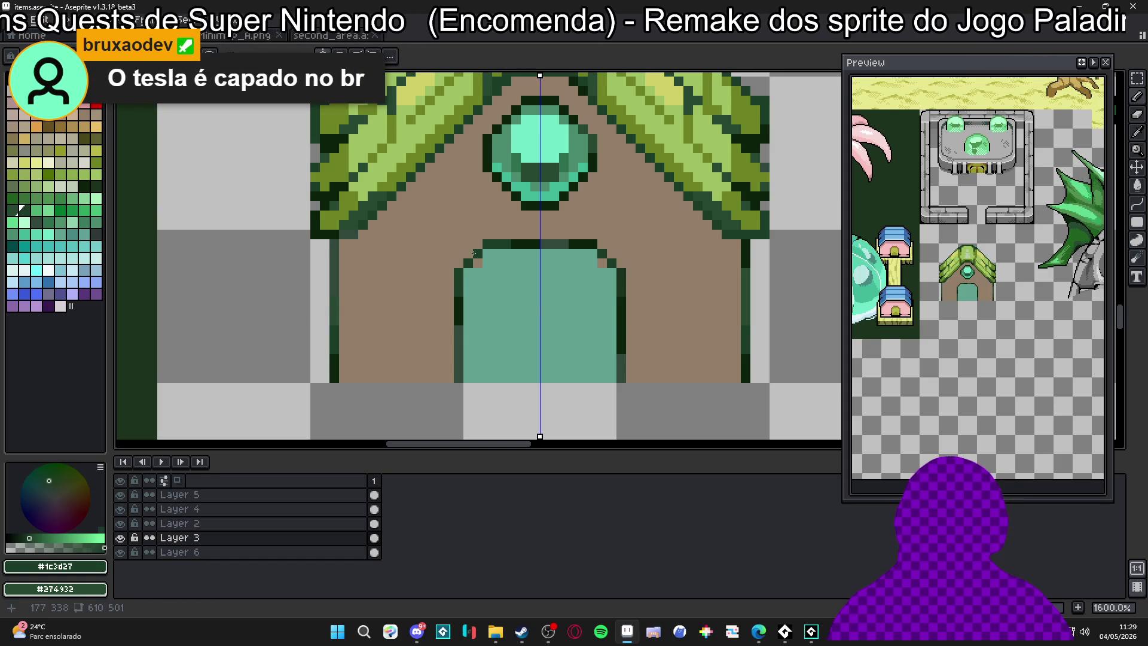
key("alt")
left_click(499, 265, "alt")
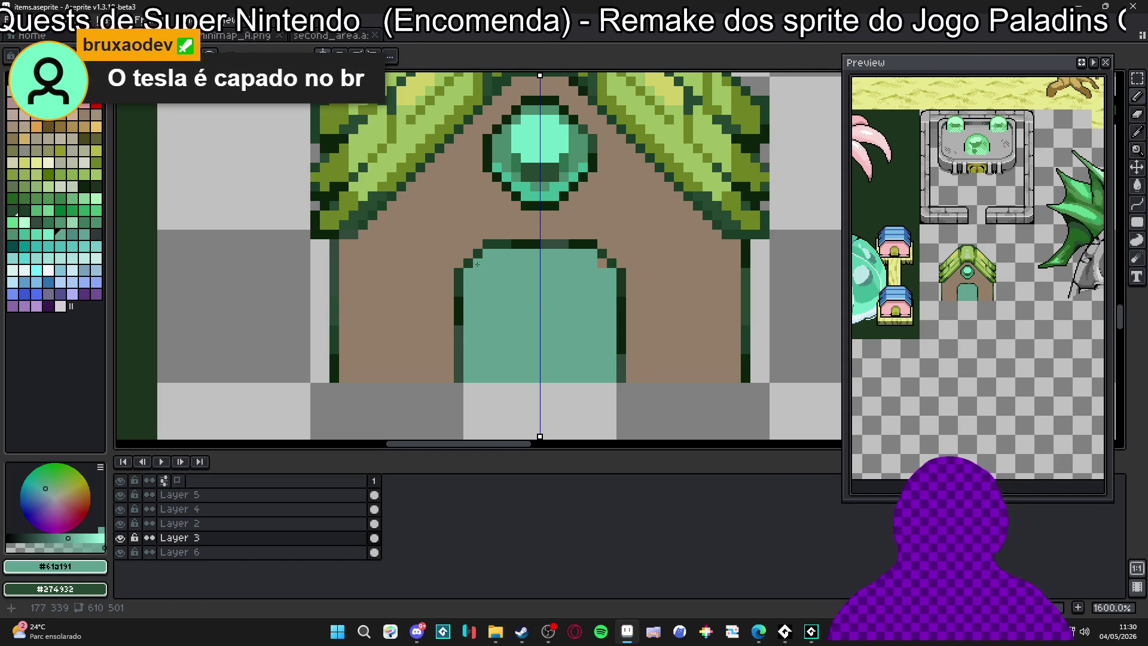
left_click(461, 290, "alt")
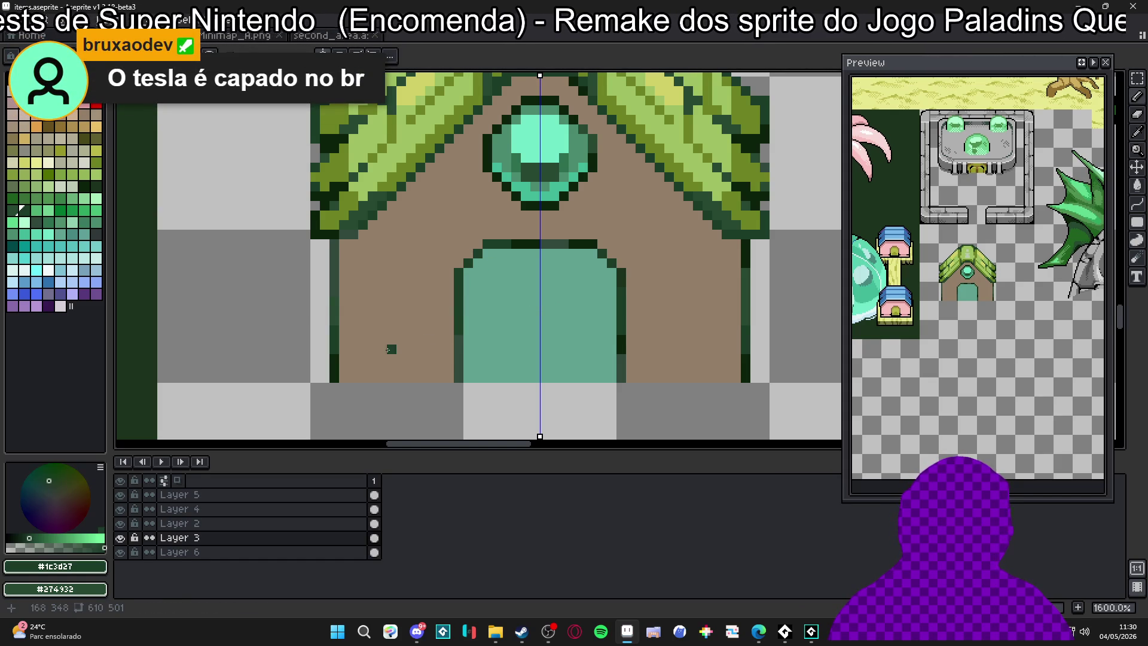
left_click_drag(459, 374, 458, 335)
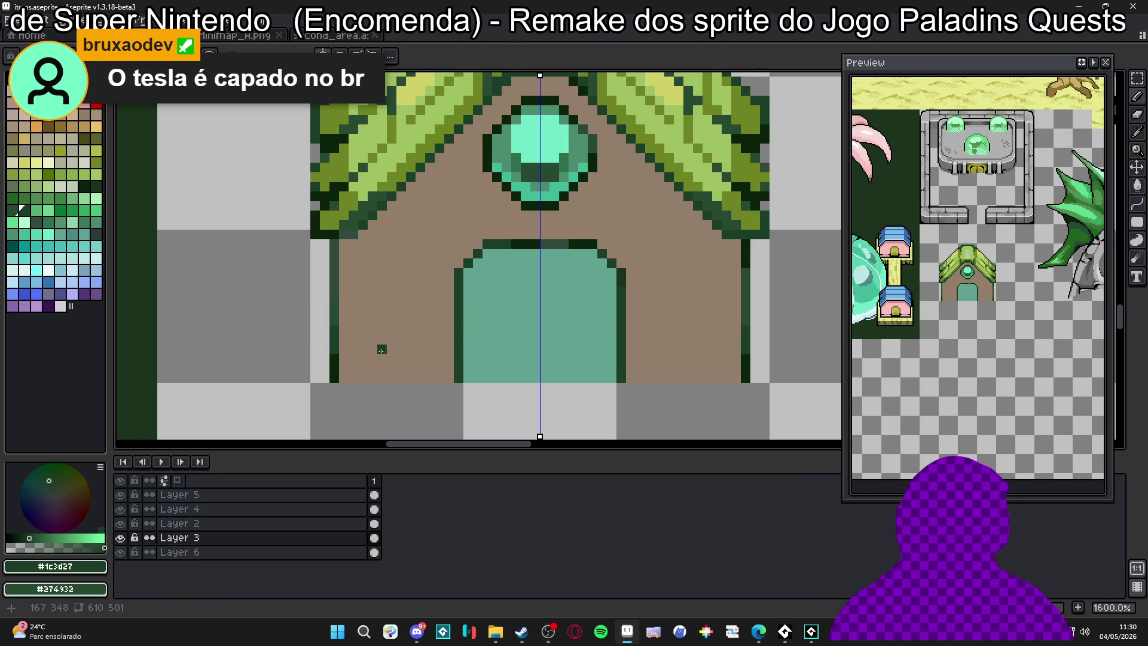
left_click(332, 313, "alt")
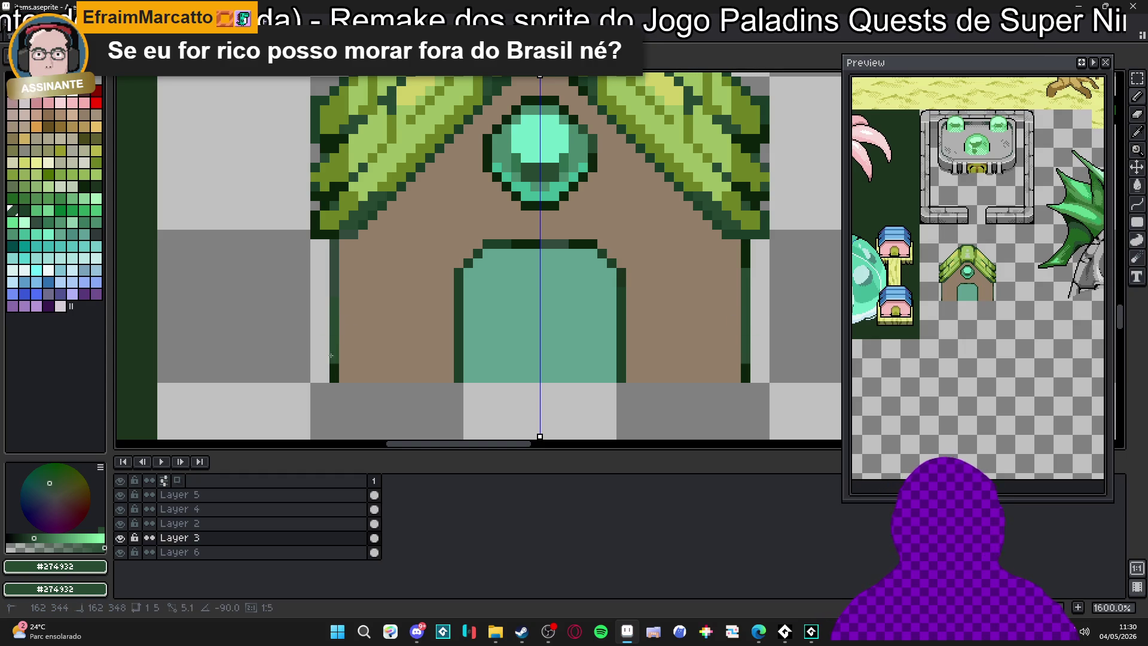
Finish the dark lower edge, then draw mirrored light-tan diagonals beneath the roof
left_click(343, 387, "shift")
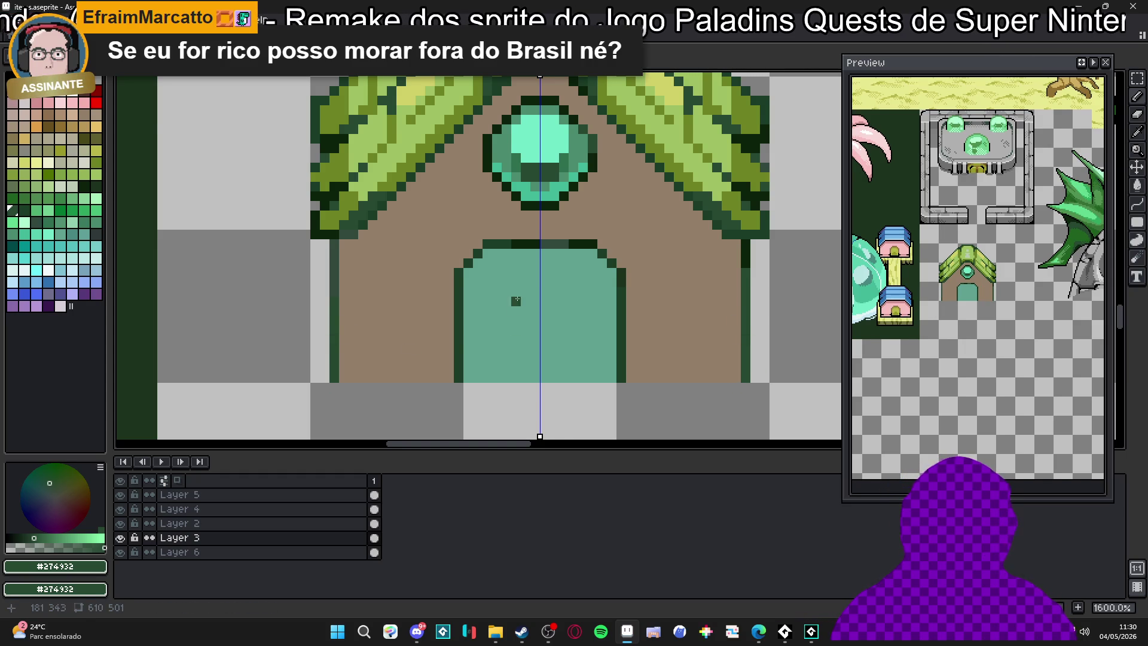
scroll(516, 302, "down", 3)
scroll(474, 261, "up", 2)
left_click(84, 118)
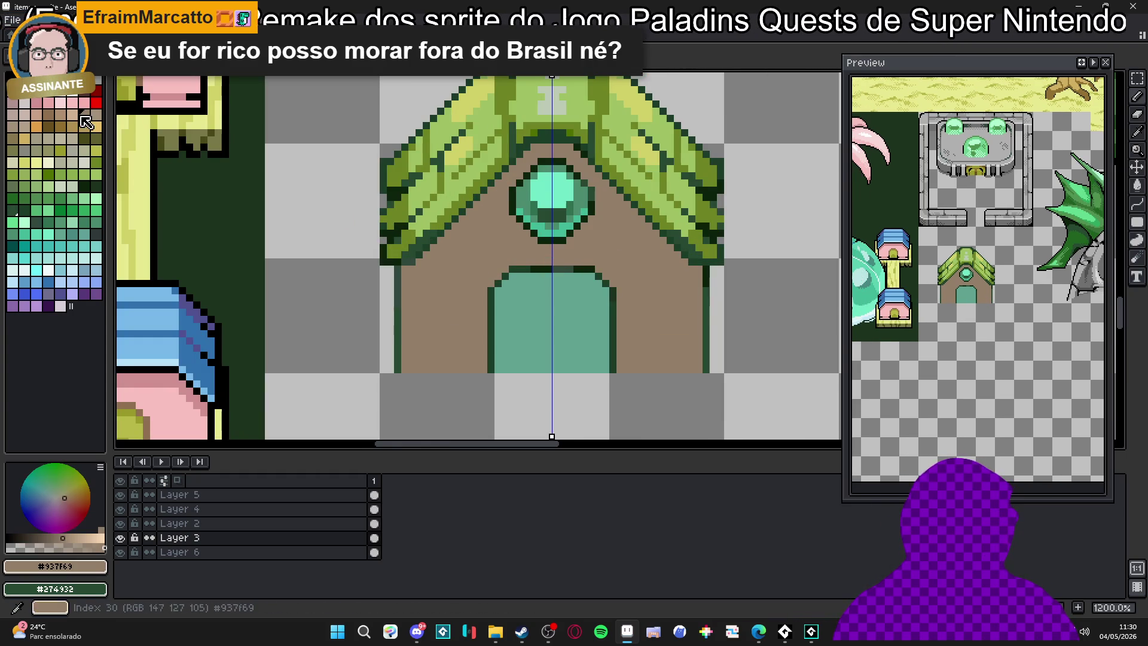
left_click(72, 114)
left_click_drag(512, 226, 426, 302)
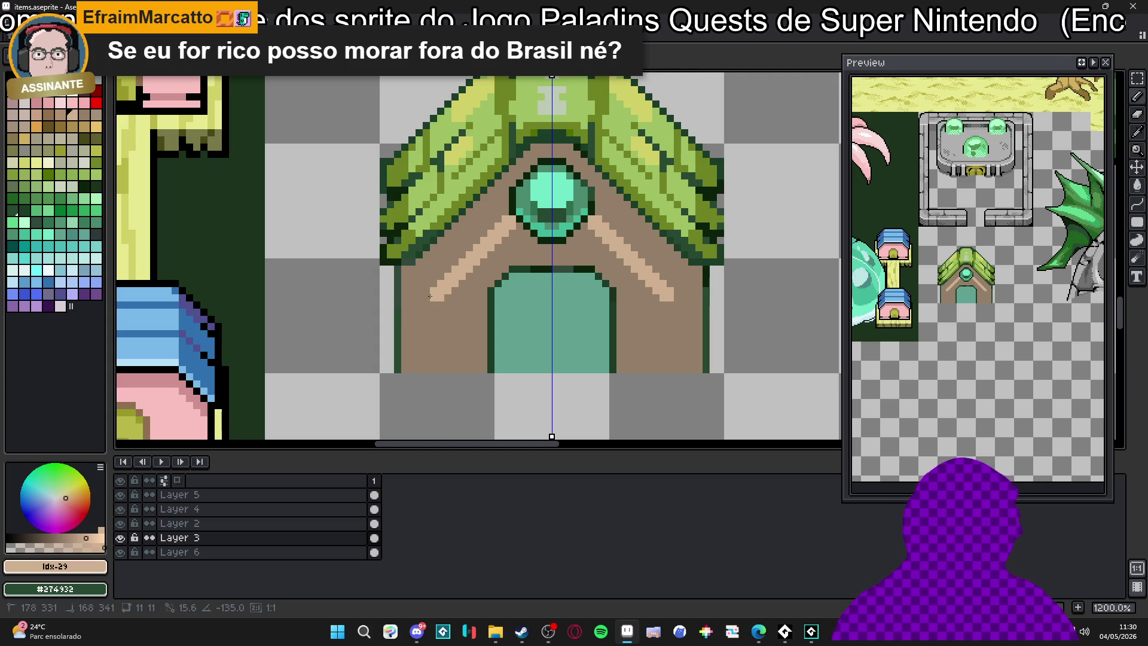
mouse_move(501, 210)
left_mouse_down()
mouse_move(427, 285)
mouse_move(405, 280)
left_mouse_up()
Bucket-fill the brown wall light tan and trim the roof band into a stepped edge
key("g")
left_click(437, 302)
key("b")
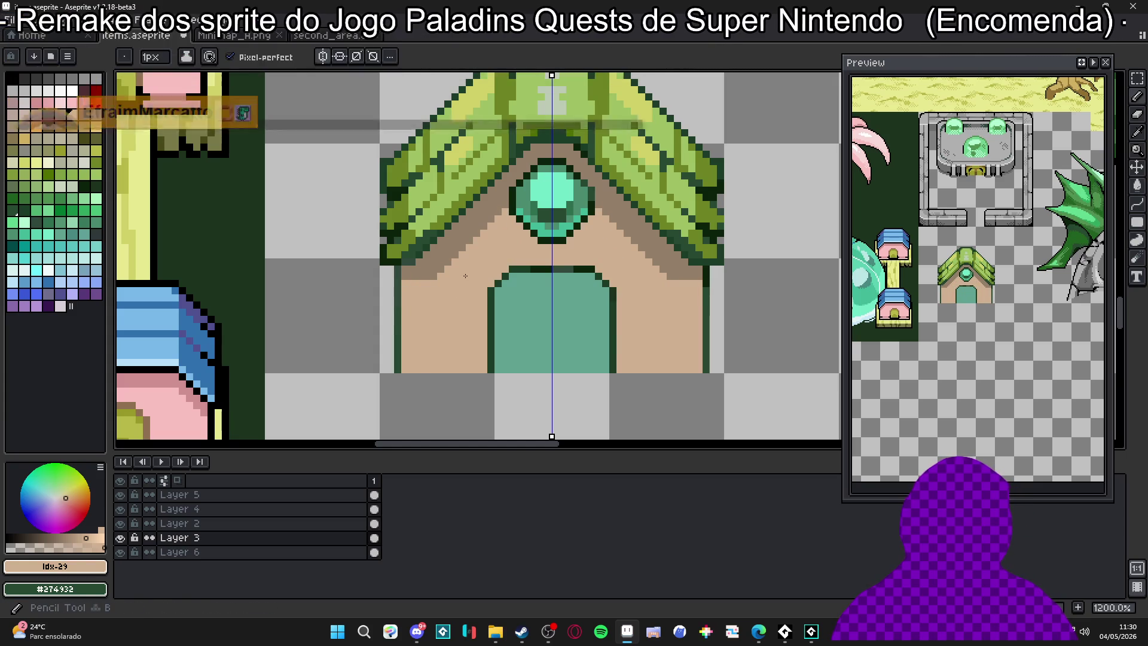
scroll(506, 203, "up", 1)
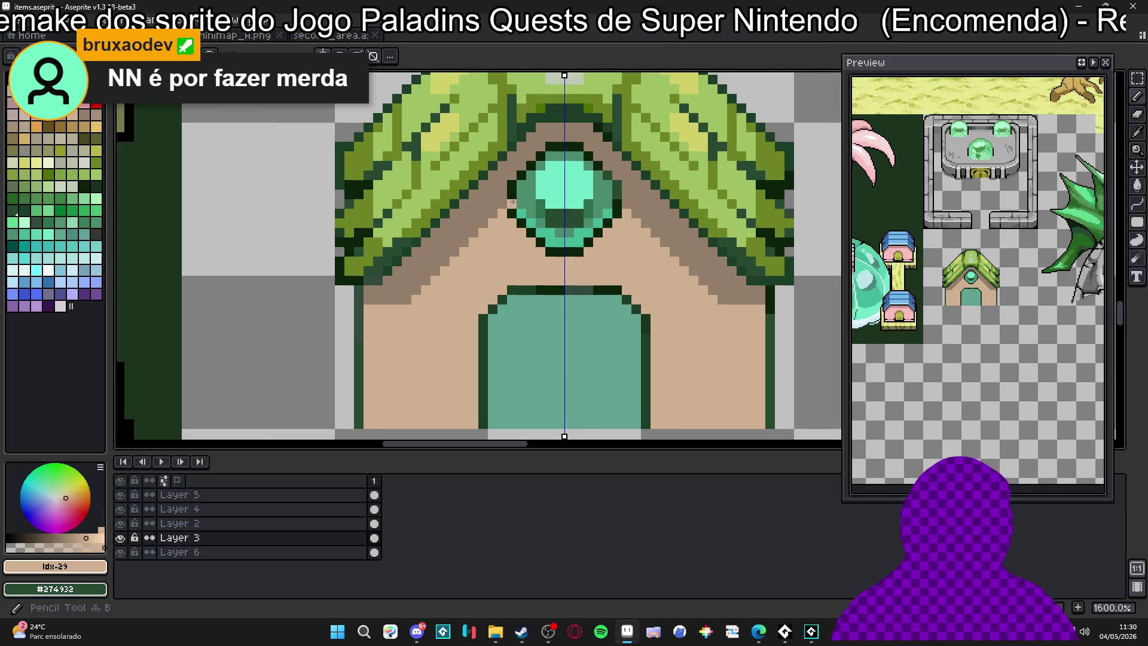
mouse_move(506, 204)
left_mouse_down()
mouse_move(406, 298)
mouse_move(371, 300)
left_mouse_up()
key("ctrl+z")
key("ctrl+z")
left_click(371, 301, "shift")
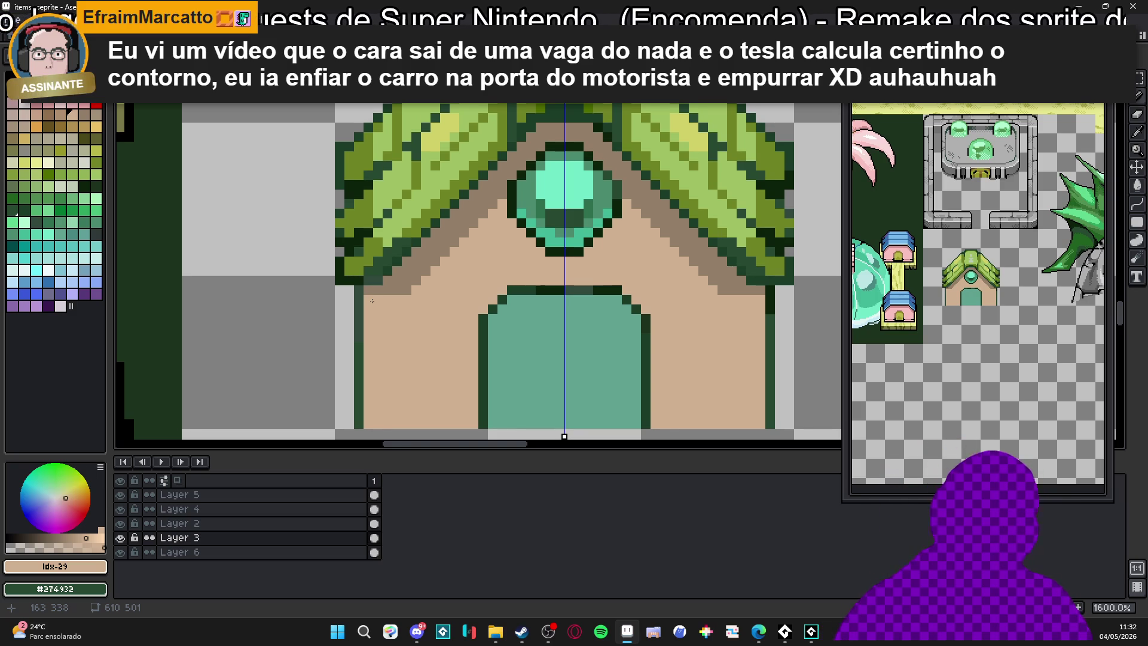
Restore the brown #937F69 pixels along the house's roof edge
left_click(386, 281, "alt")
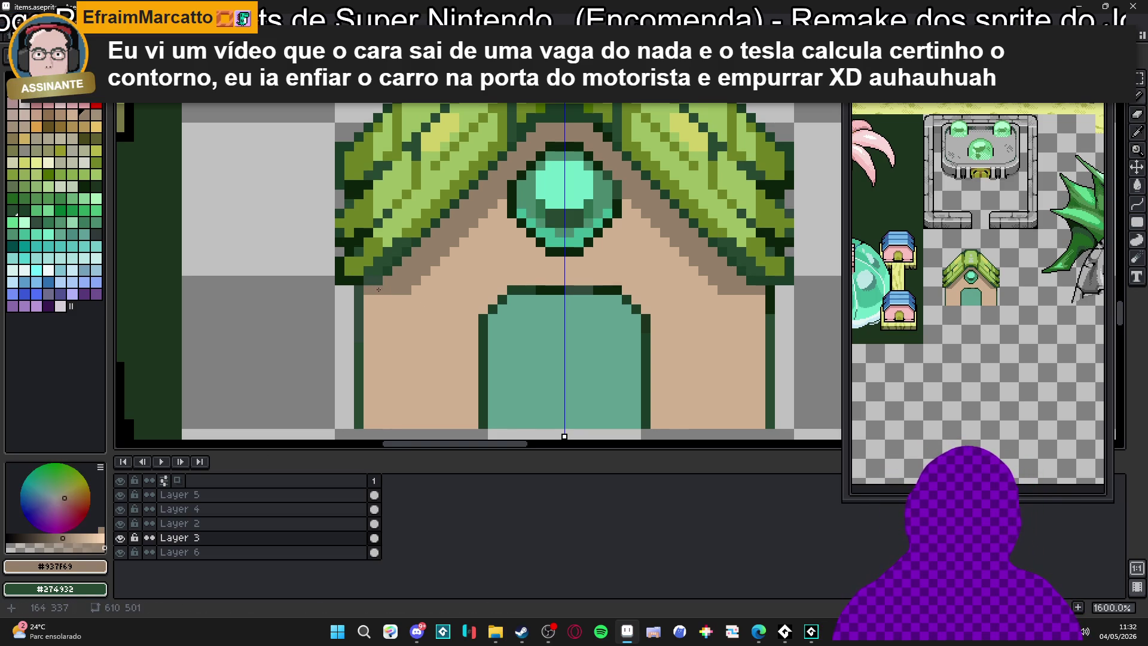
left_click_drag(371, 296, 390, 300)
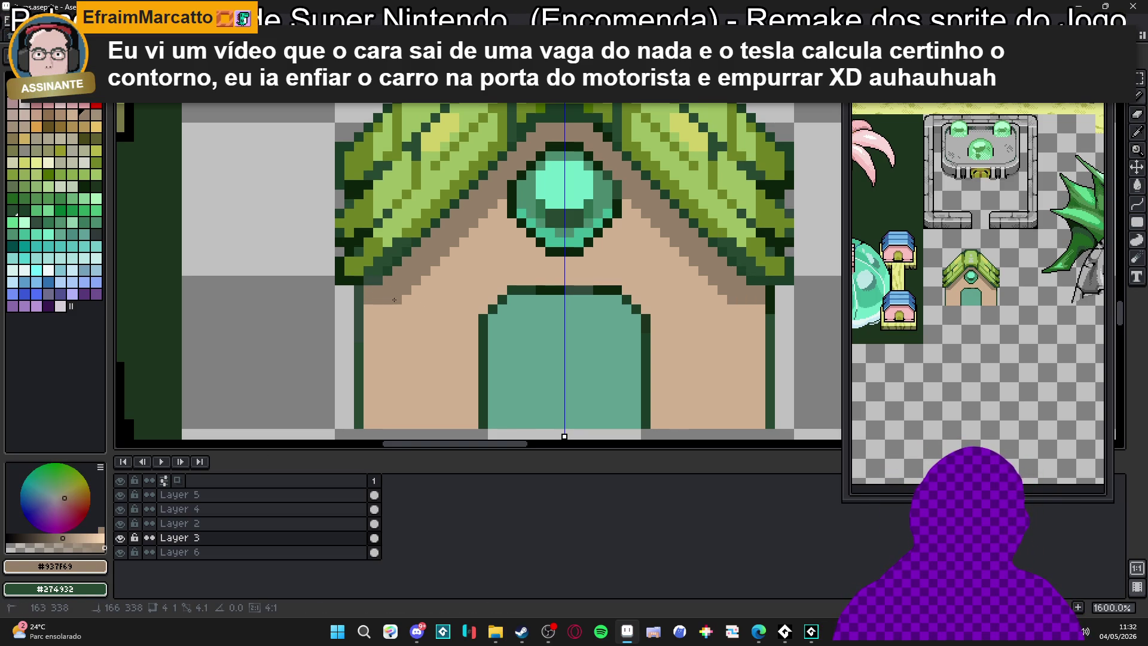
scroll(414, 290, "down", 2)
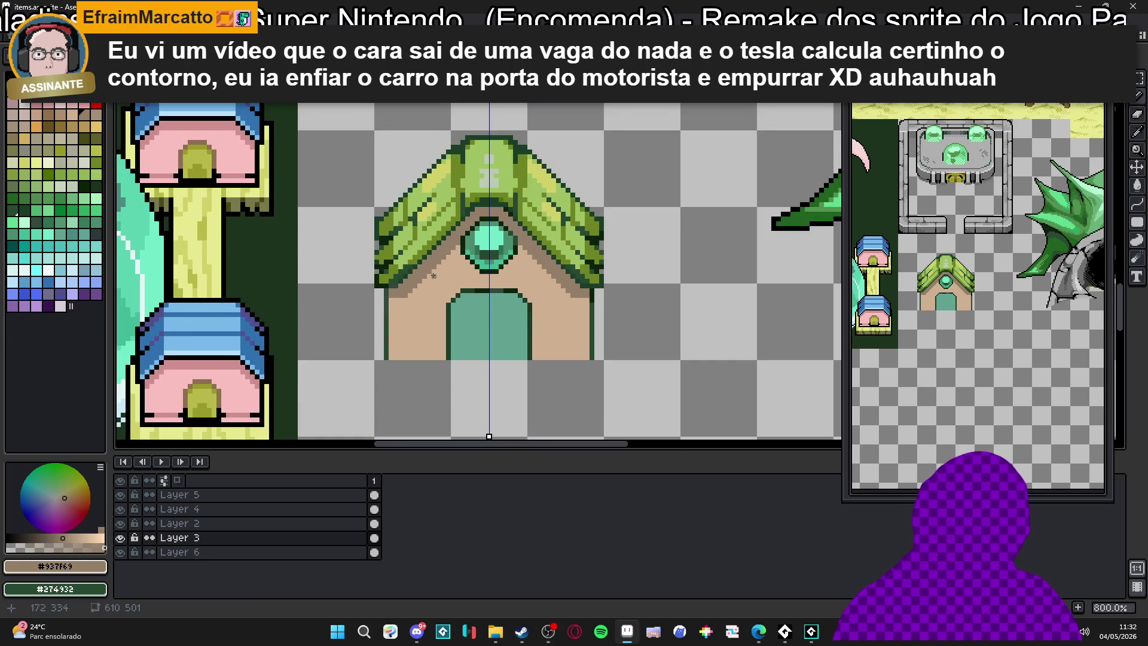
scroll(434, 275, "down", 1)
scroll(444, 264, "up", 1)
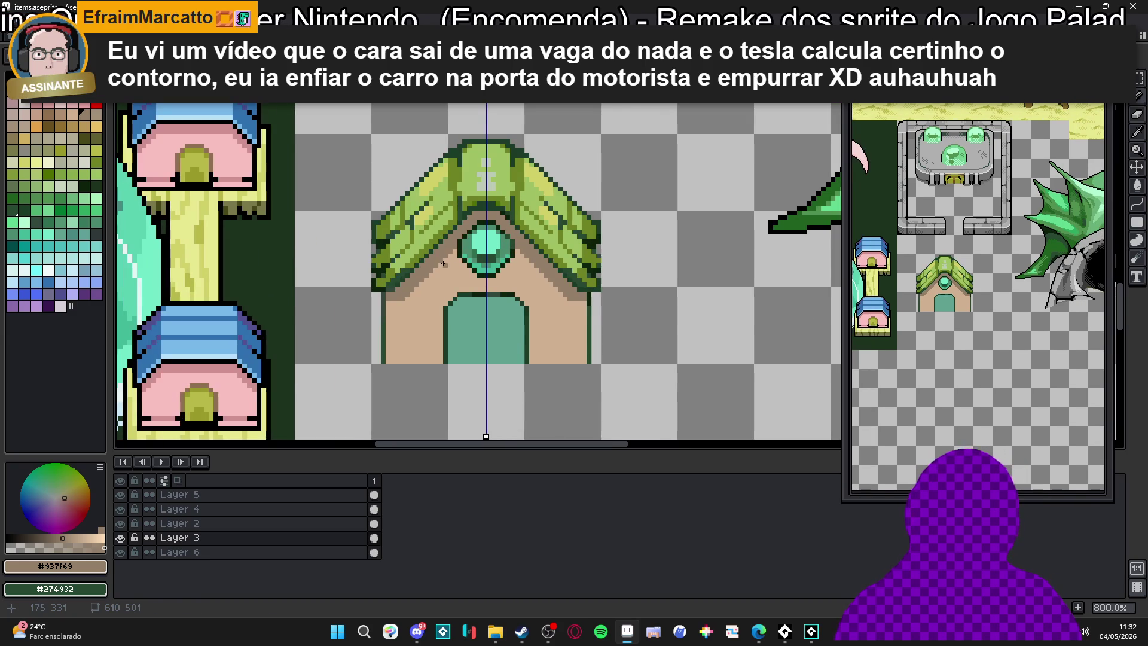
Show the tile grid, select the house's 3x3 tiles, and pick palette colour 27
key("ctrl+apostrophe")
left_click_drag(401, 170, 574, 340)
key("g")
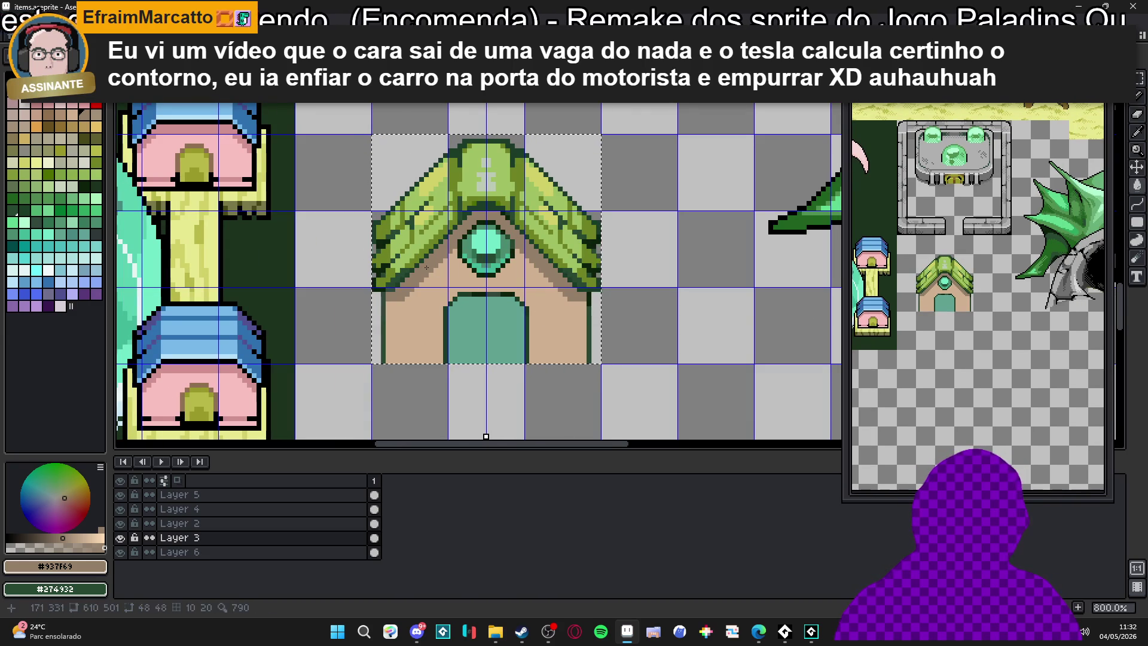
scroll(437, 267, "up", 1)
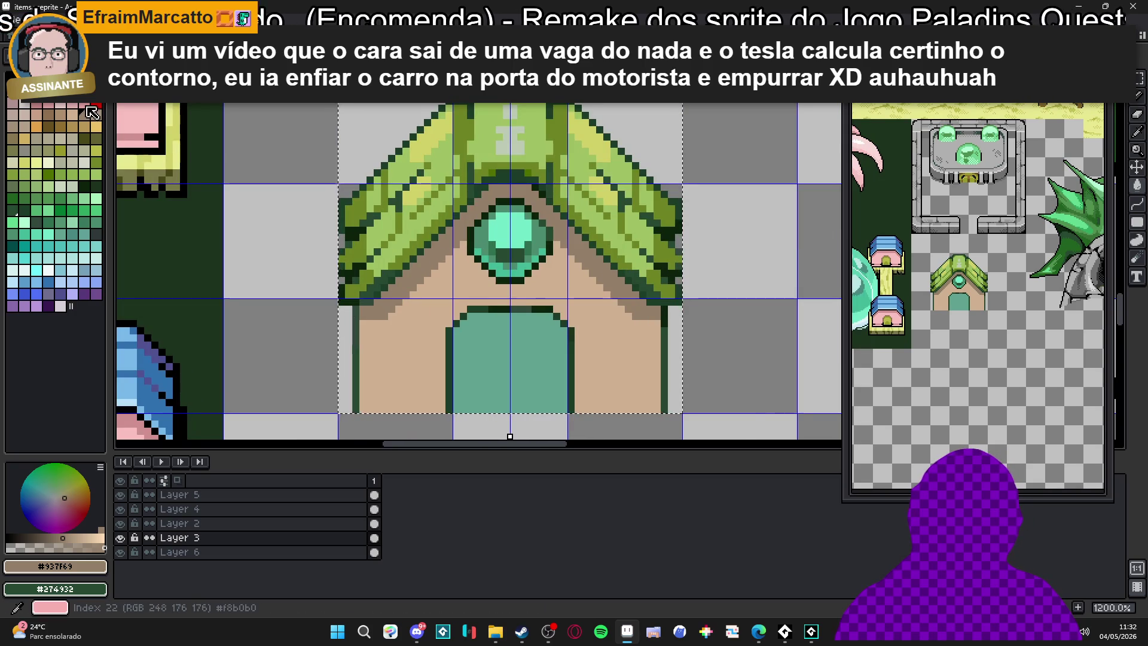
left_click(377, 301, "alt")
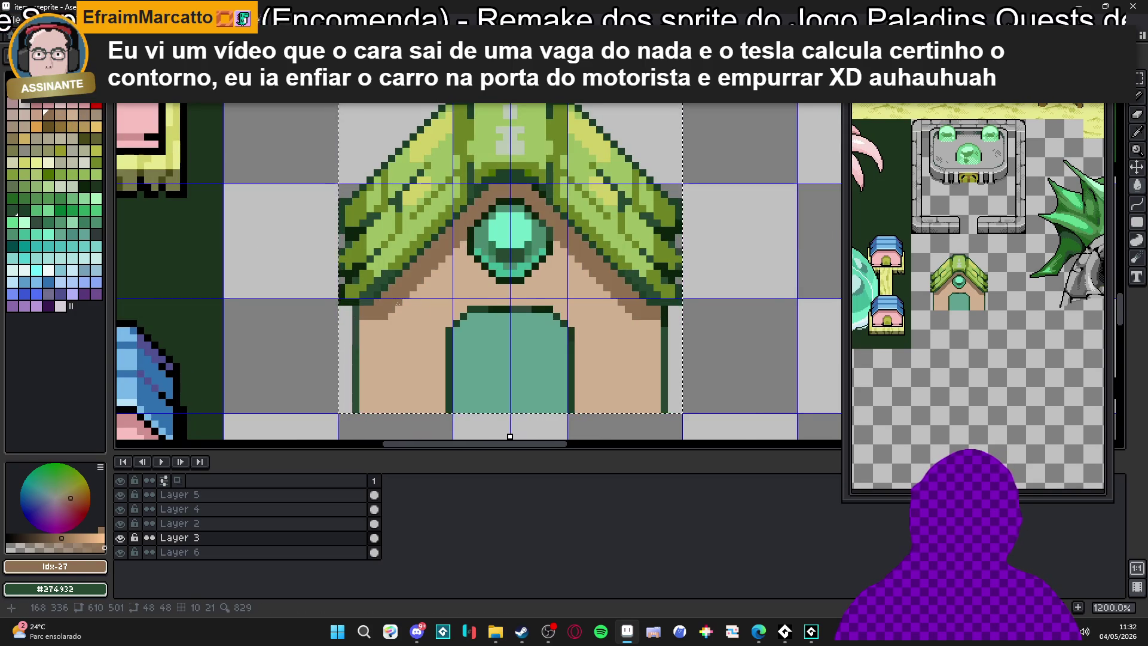
scroll(407, 302, "down", 2)
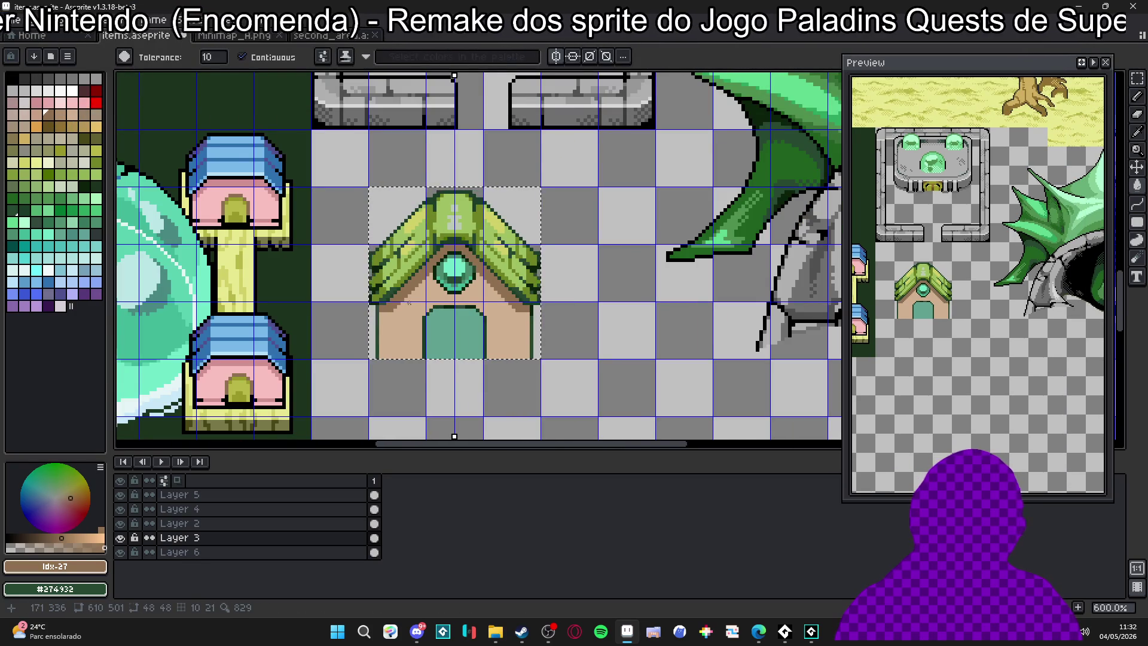
scroll(409, 303, "up", 3)
left_click(440, 335, "alt")
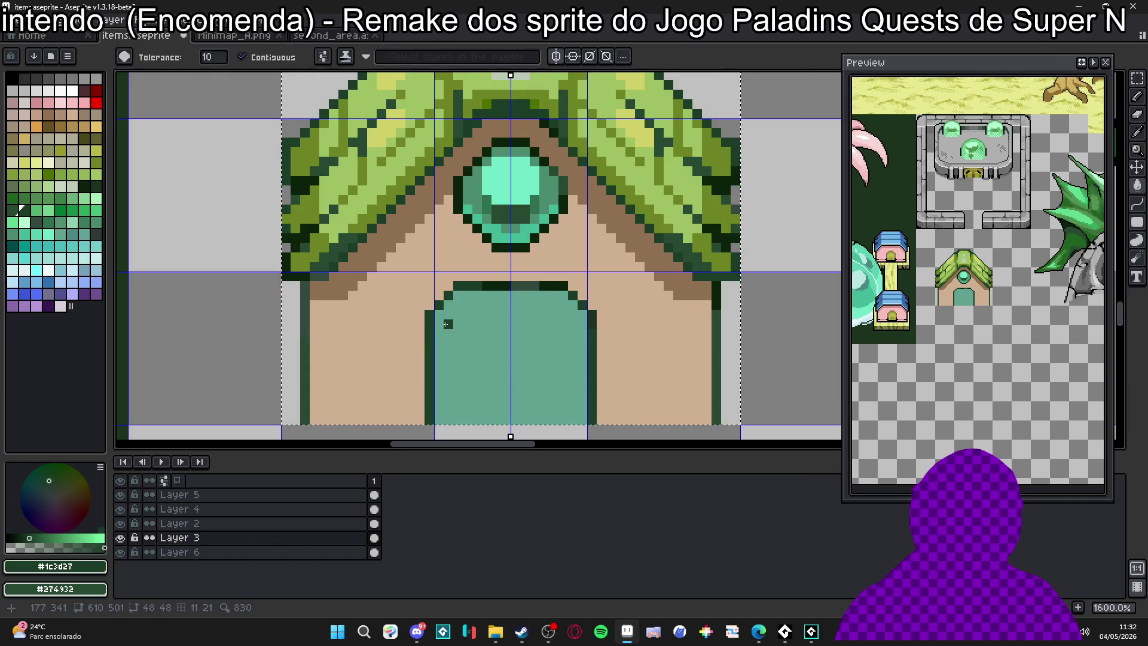
left_click(444, 333)
key("ctrl+z")
key("b")
left_click_drag(447, 321, 447, 422)
left_click_drag(572, 321, 573, 423)
left_click(457, 314)
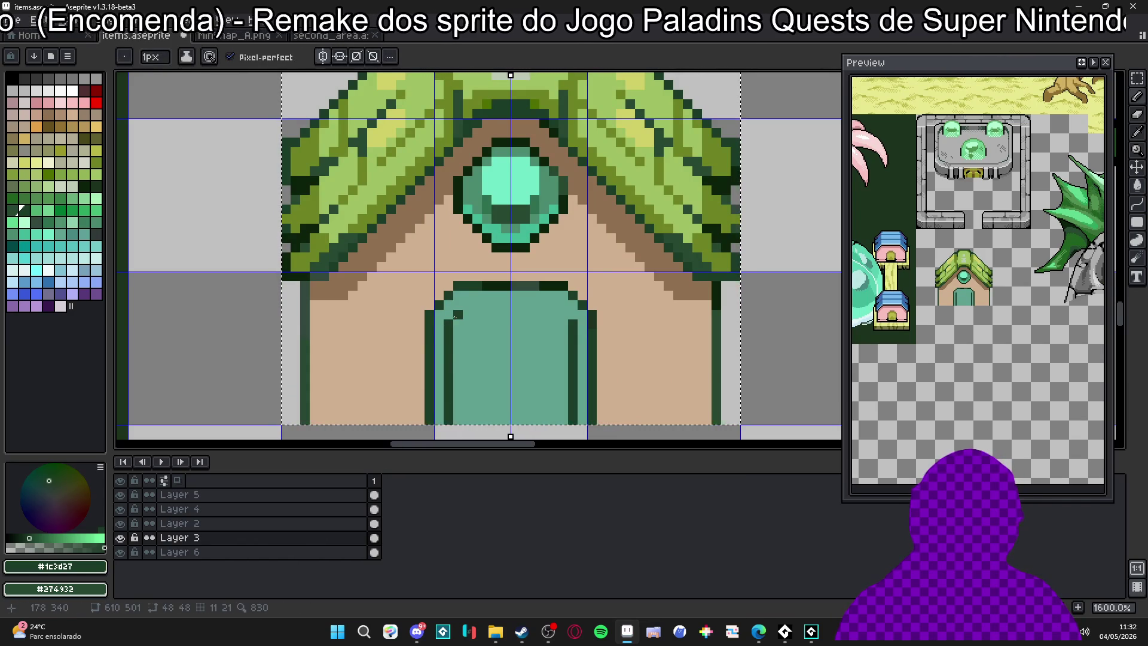
scroll(465, 304, "down", 3)
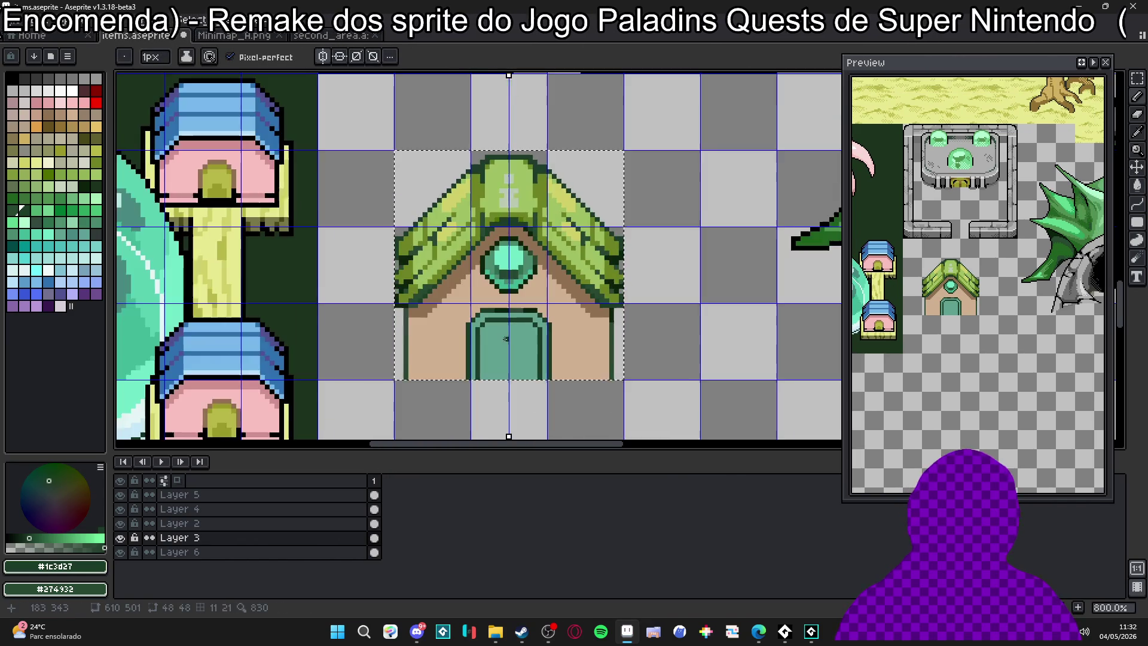
left_click_drag(492, 354, 490, 334)
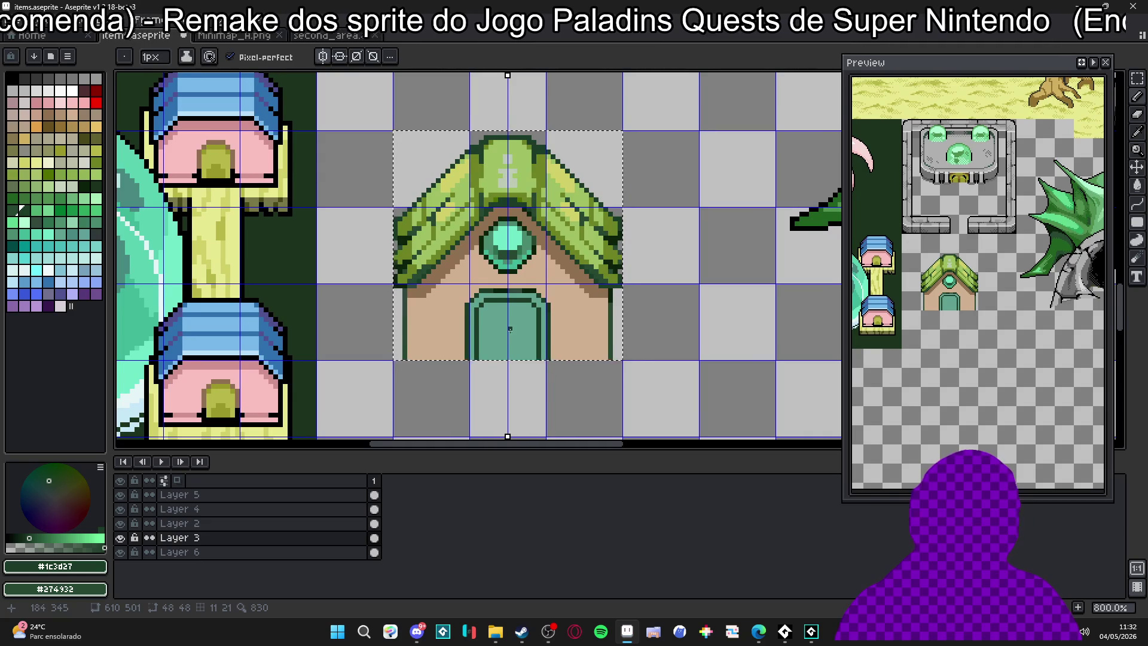
scroll(501, 329, "up", 2)
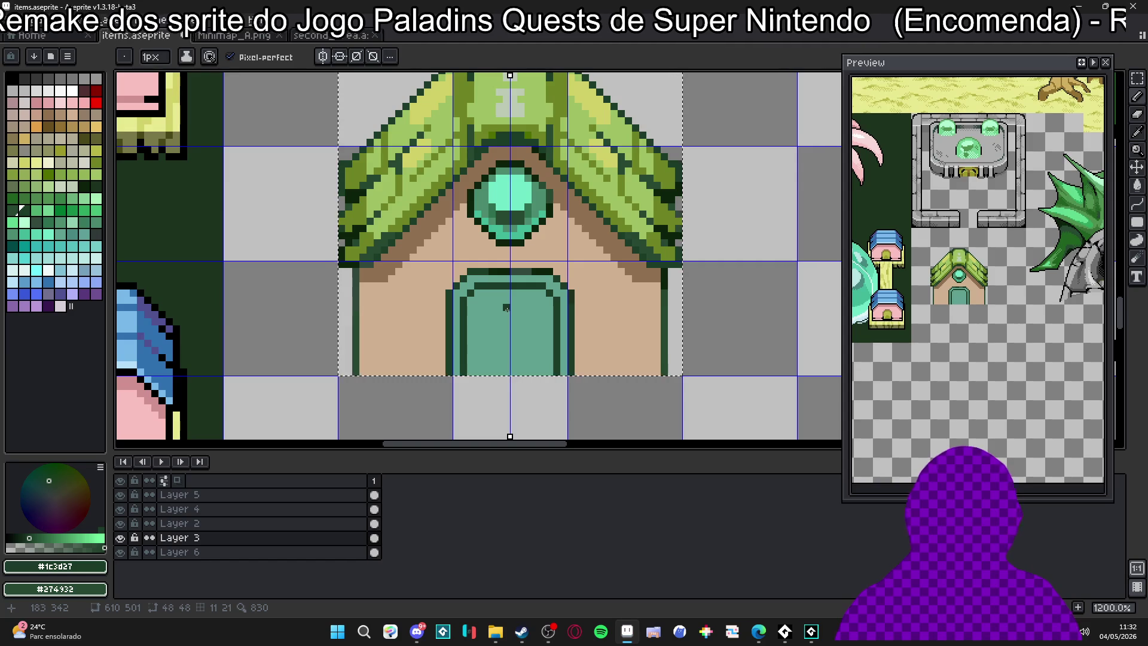
scroll(507, 308, "down", 4)
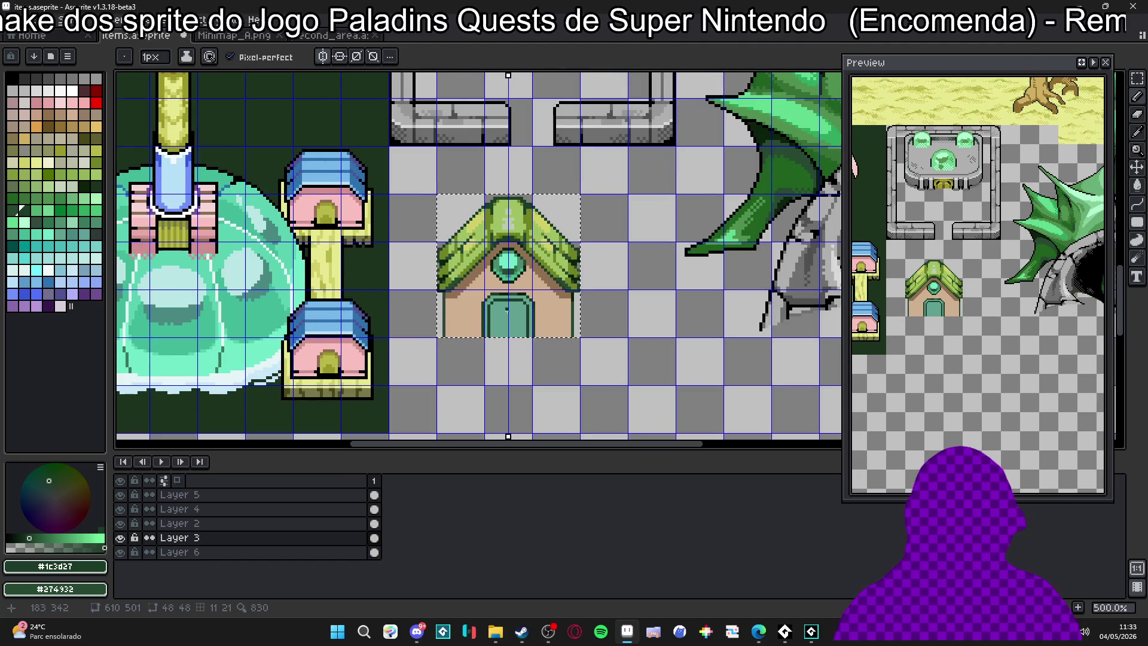
scroll(492, 344, "up", 4)
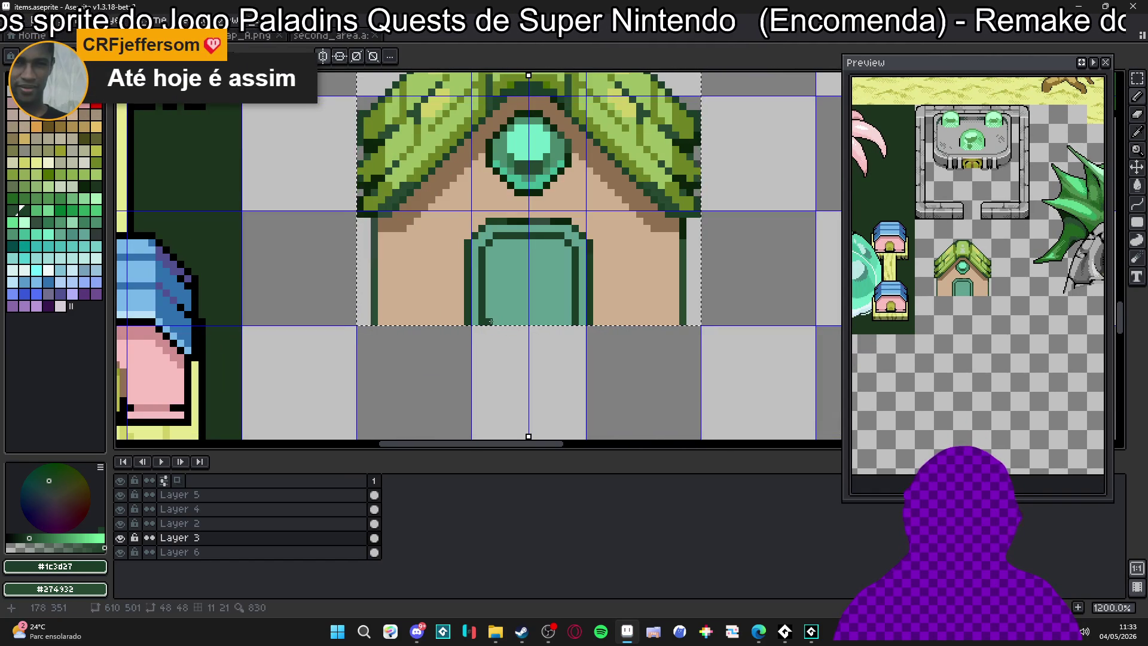
left_click_drag(489, 239, 570, 253)
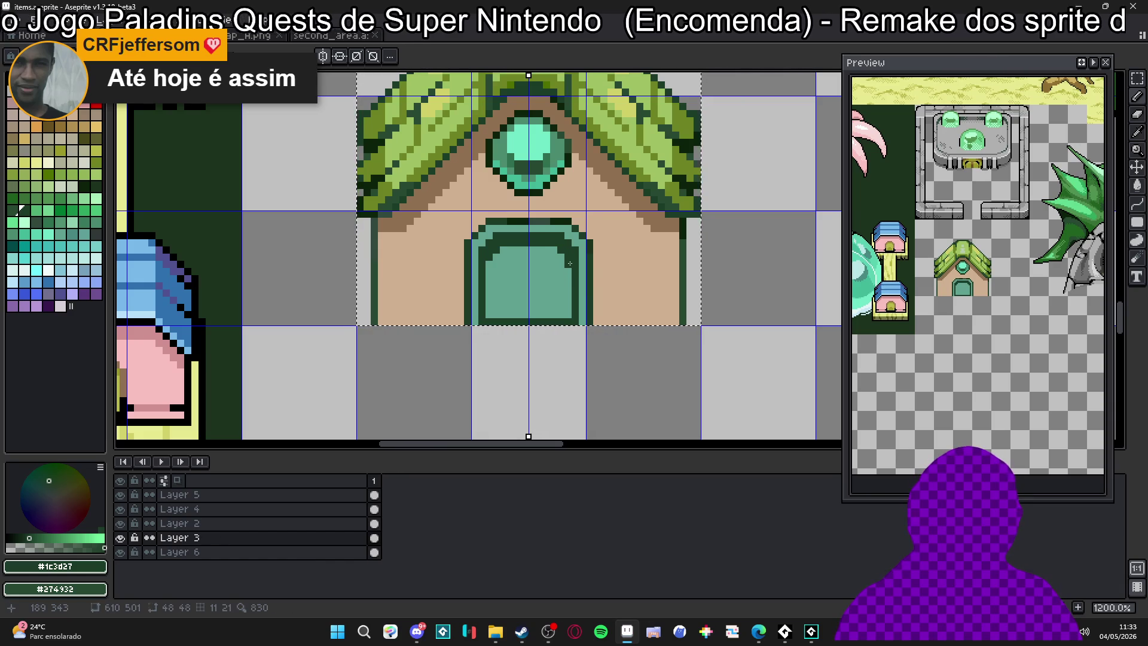
scroll(546, 287, "down", 4)
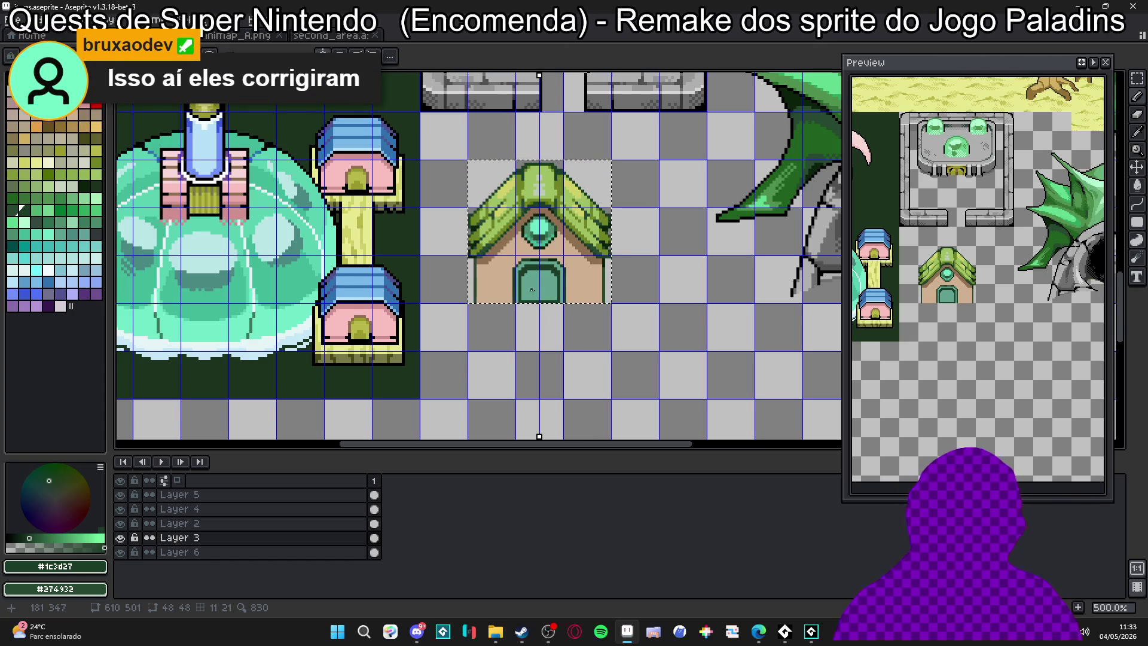
scroll(564, 306, "up", 1)
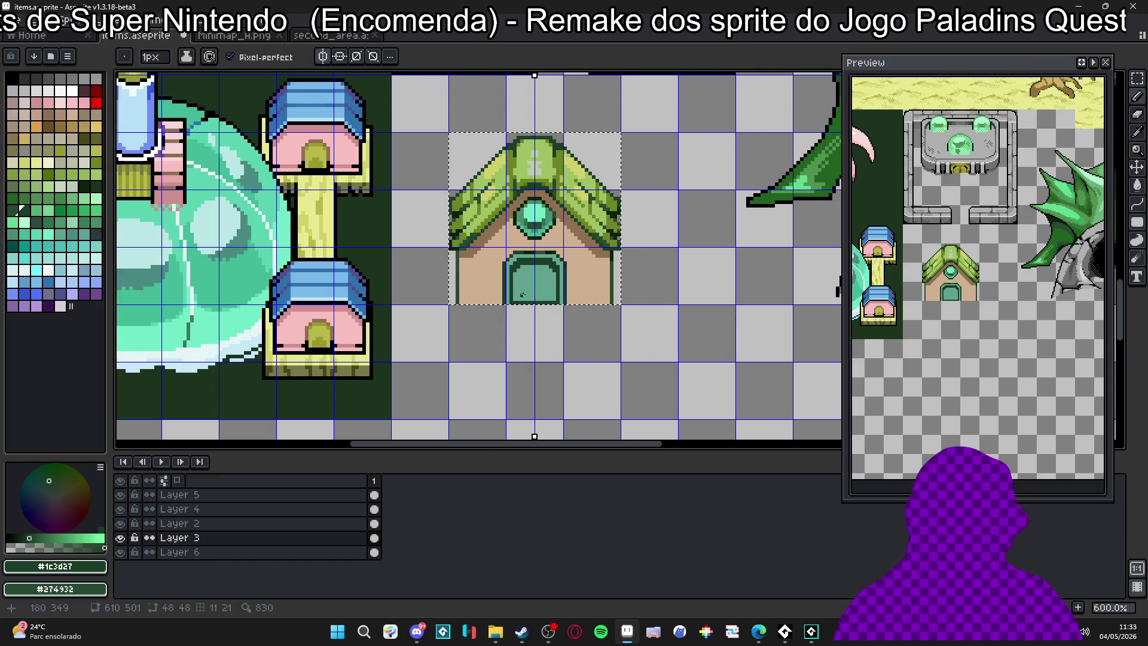
scroll(514, 278, "up", 1)
scroll(502, 256, "down", 1)
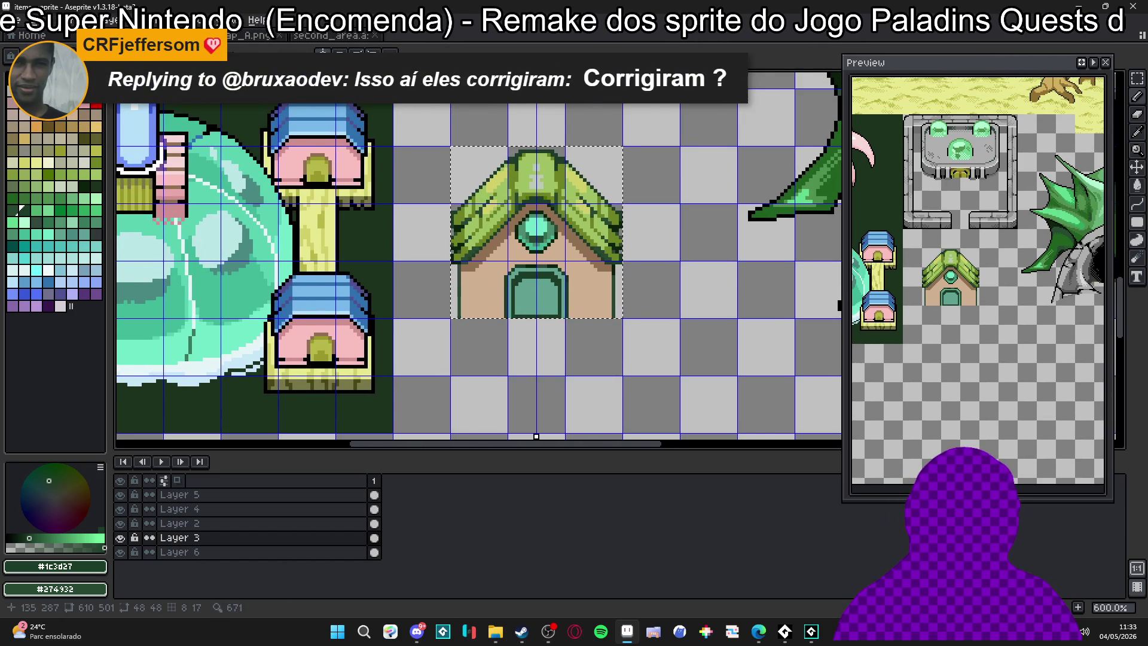
left_click(254, 36)
left_click(229, 37)
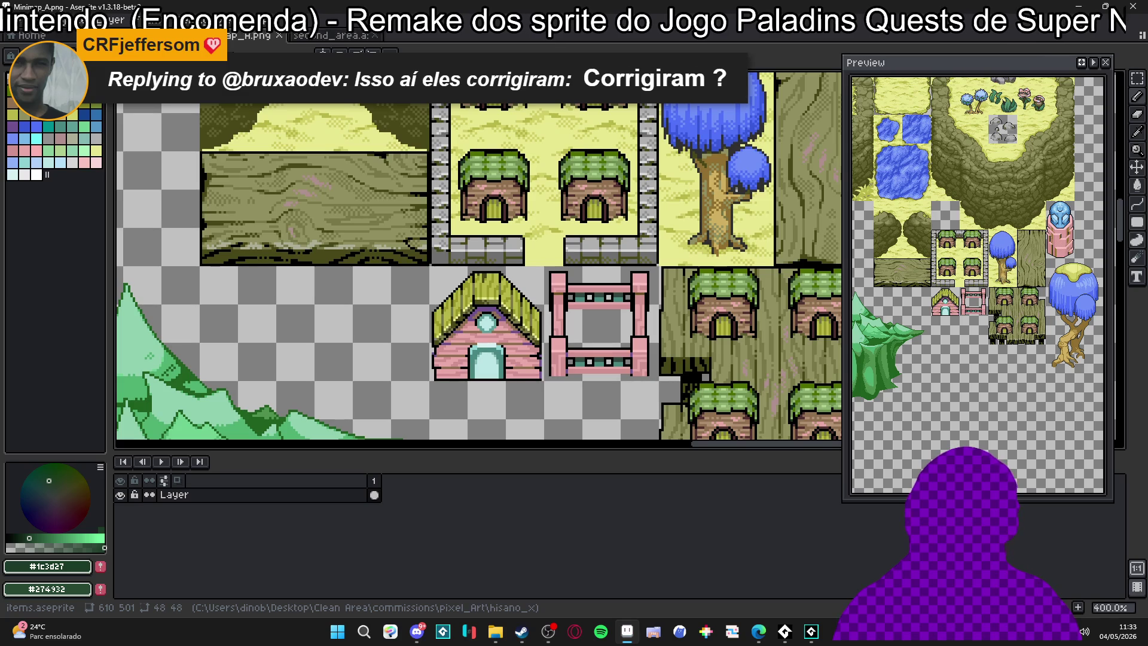
left_click(149, 36)
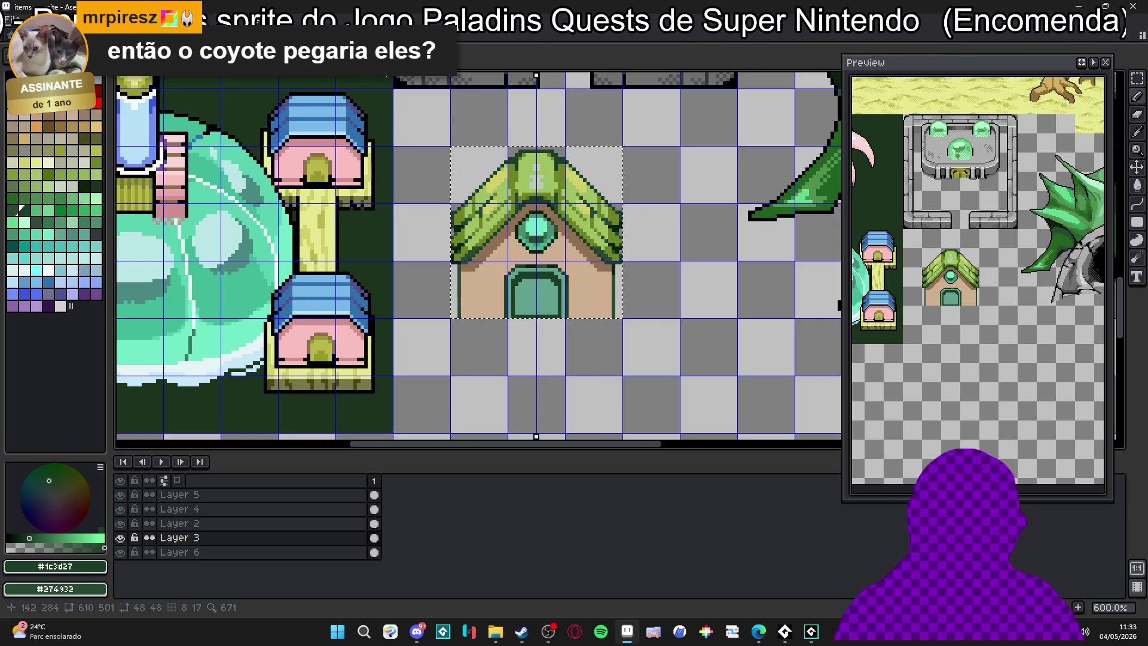
key("ctrl+Tab")
key("ctrl+Tab")
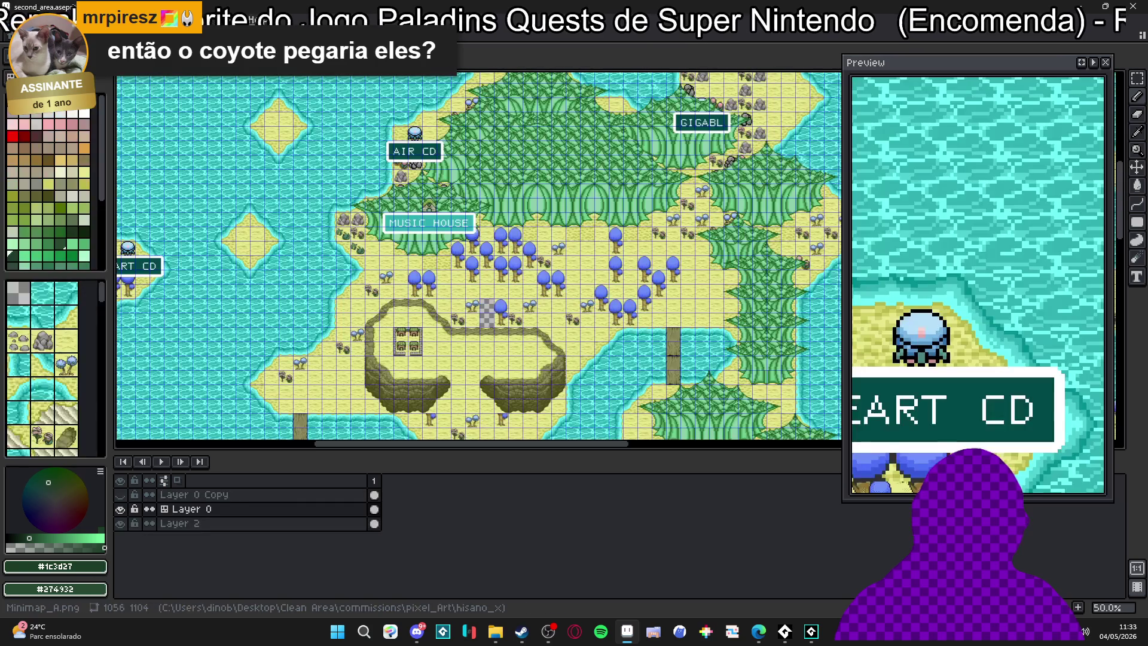
key("ctrl+Tab")
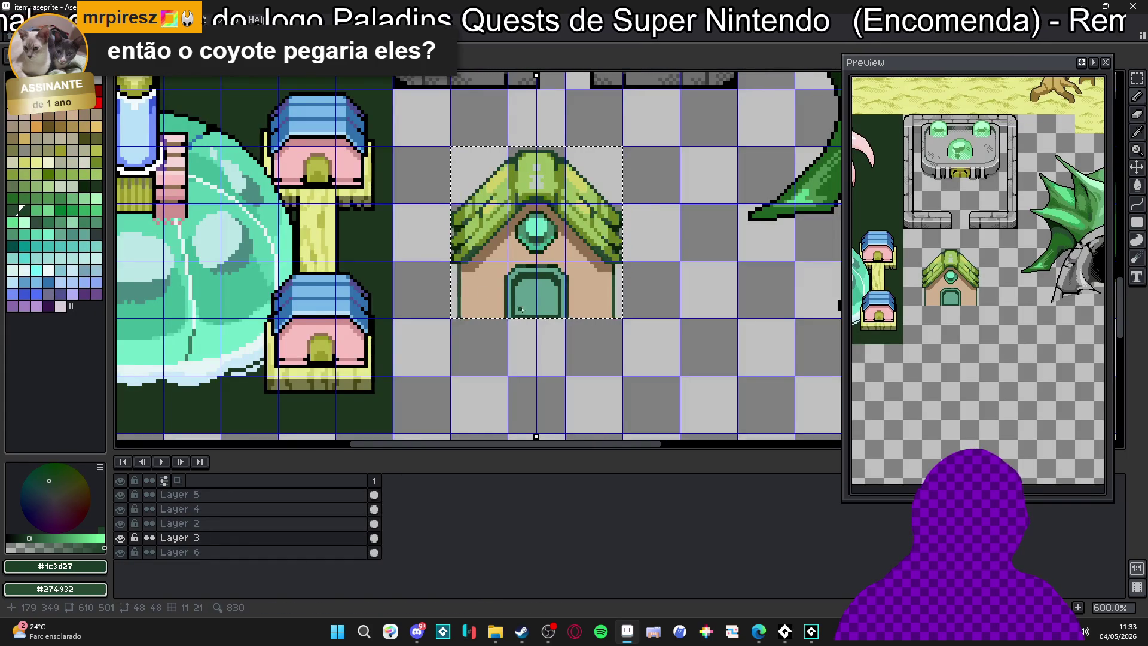
scroll(564, 305, "up", 2)
left_click(577, 302, "alt")
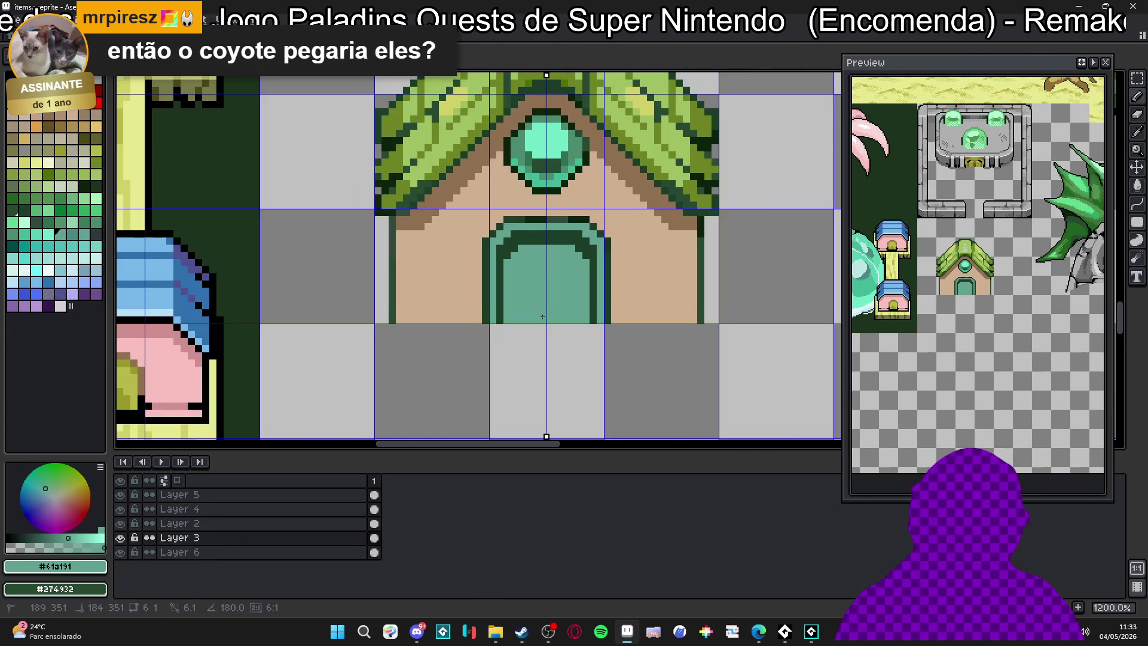
Erase and repaint the door's bottom row in teal
scroll(545, 314, "down", 2)
scroll(520, 311, "up", 2)
key("e")
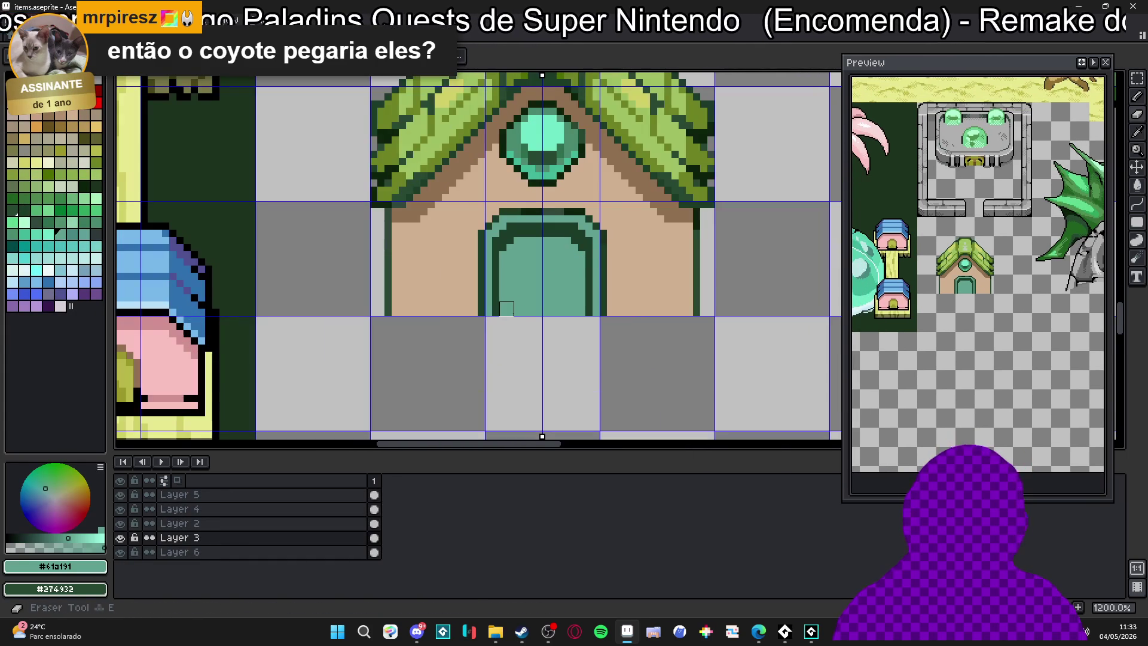
left_click_drag(506, 311, 580, 313)
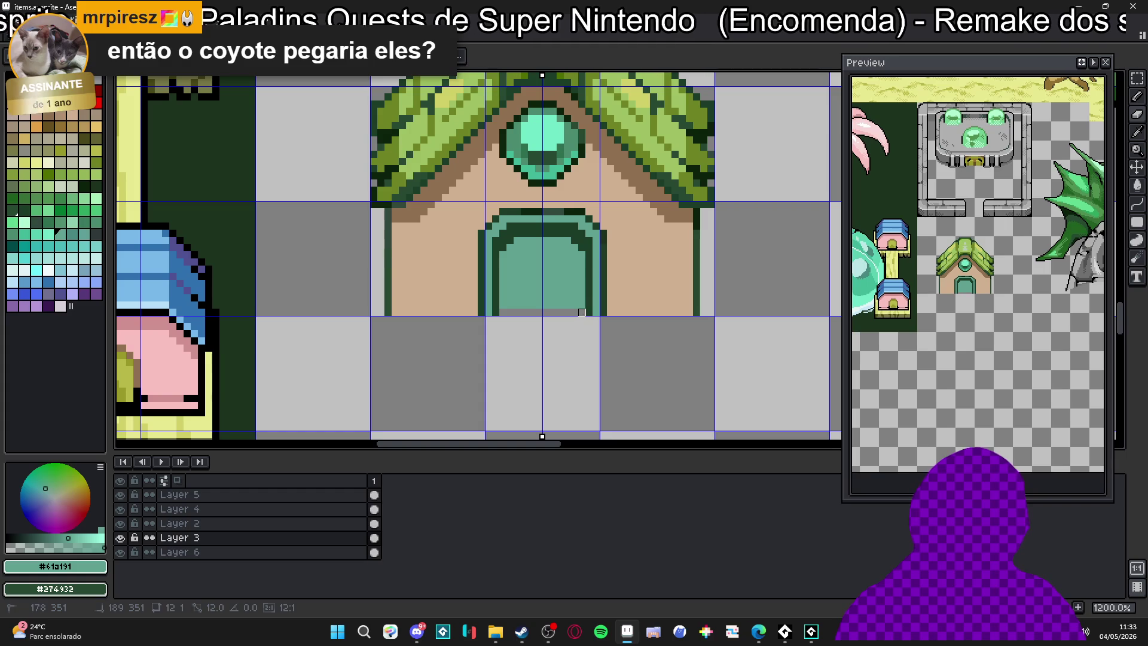
left_click(594, 303, "alt")
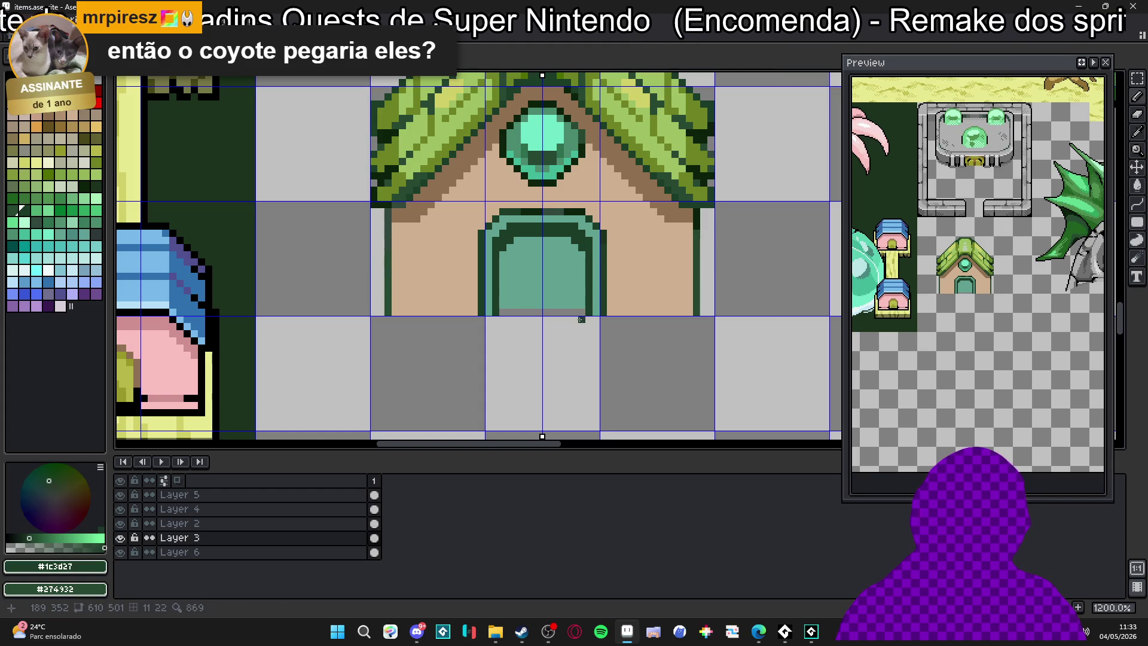
left_click(574, 302, "alt")
left_click_drag(581, 312, 501, 312)
Add mirrored dark green shadow pixels inside the door arch, undoing stray strokes
scroll(517, 246, "up", 1)
left_click(509, 220, "alt")
left_click(513, 233)
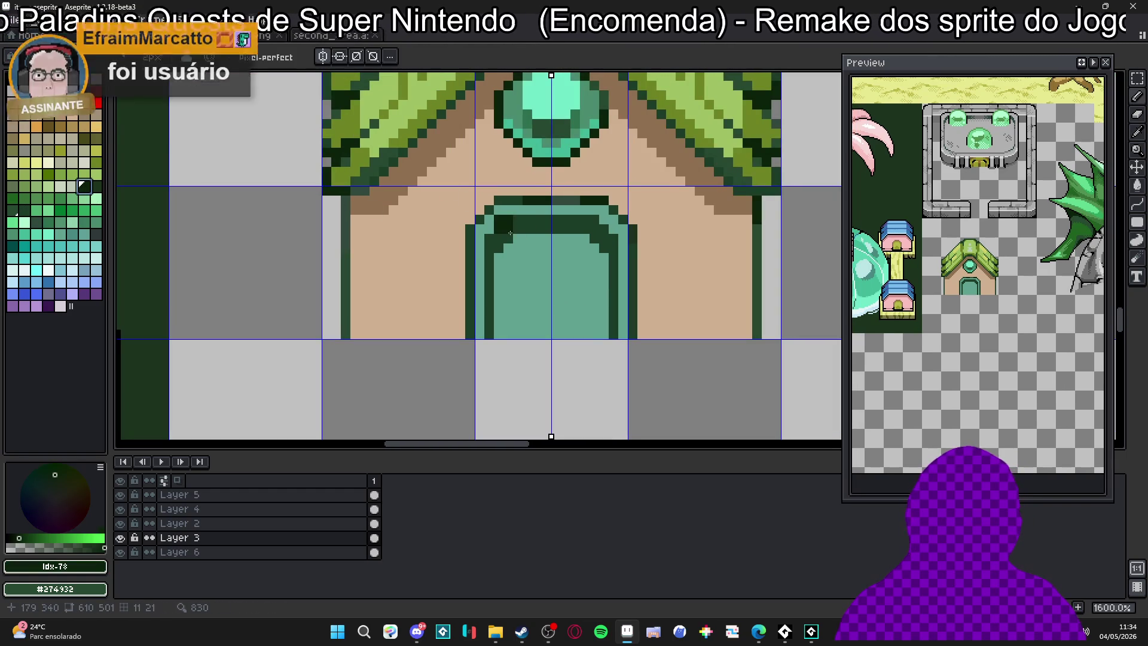
left_click(598, 235)
left_click(513, 219)
left_click(497, 256)
key("ctrl+z")
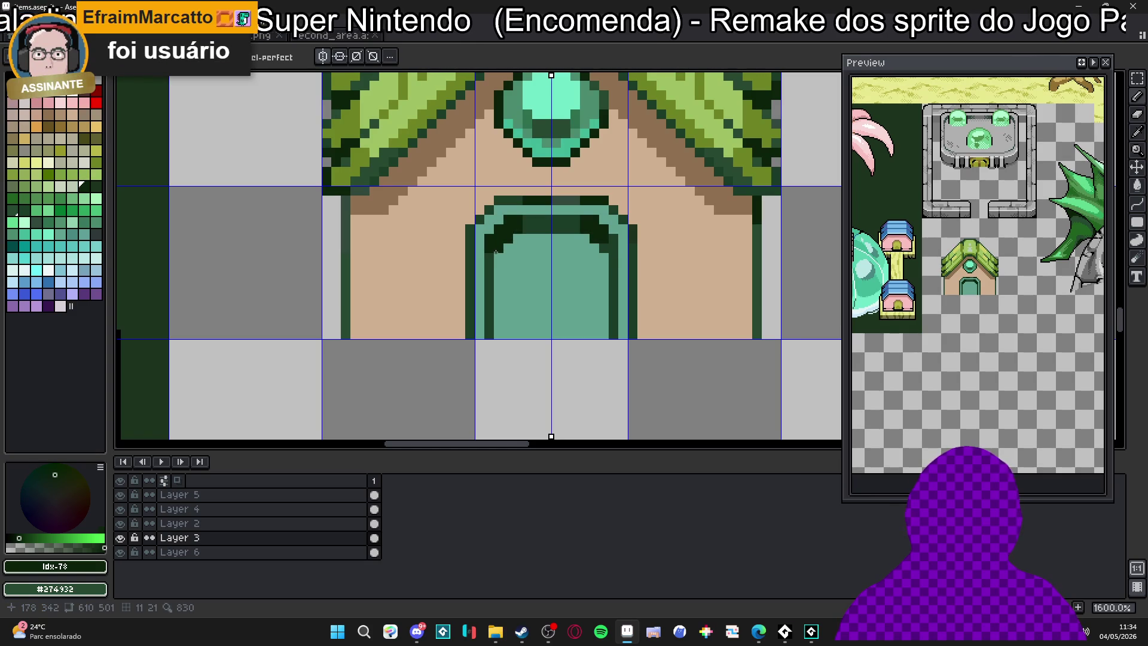
left_click(493, 261)
left_click_drag(494, 263, 495, 257)
key("ctrl+z")
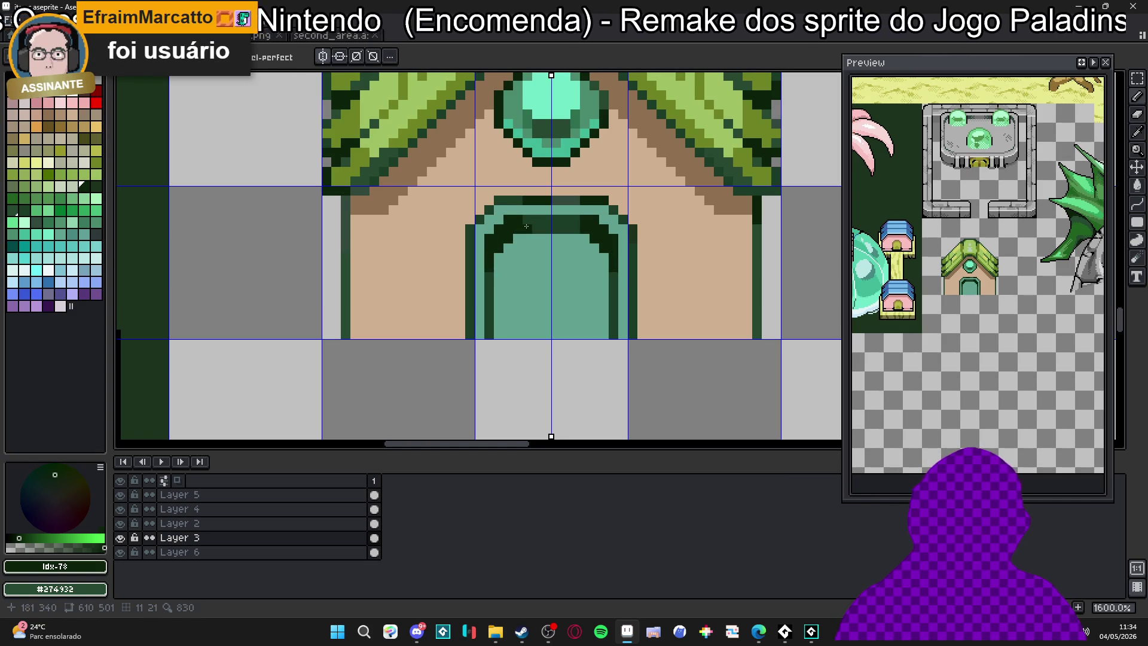
left_click(527, 222)
left_click(537, 238)
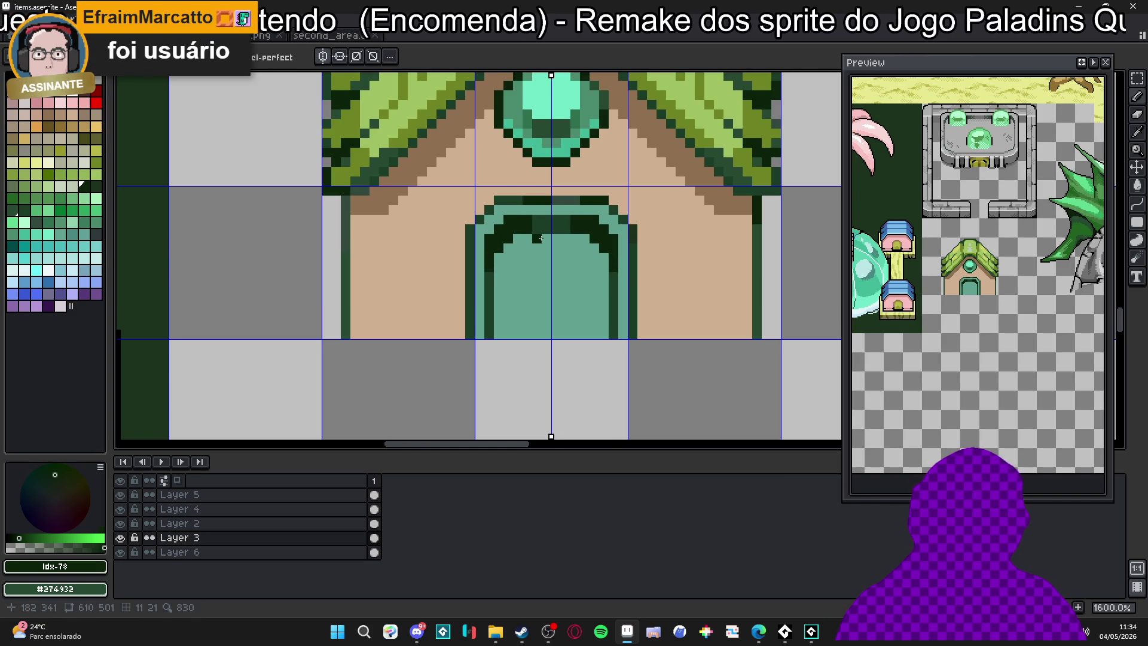
scroll(541, 238, "down", 2)
key("ctrl+z")
key("ctrl+z")
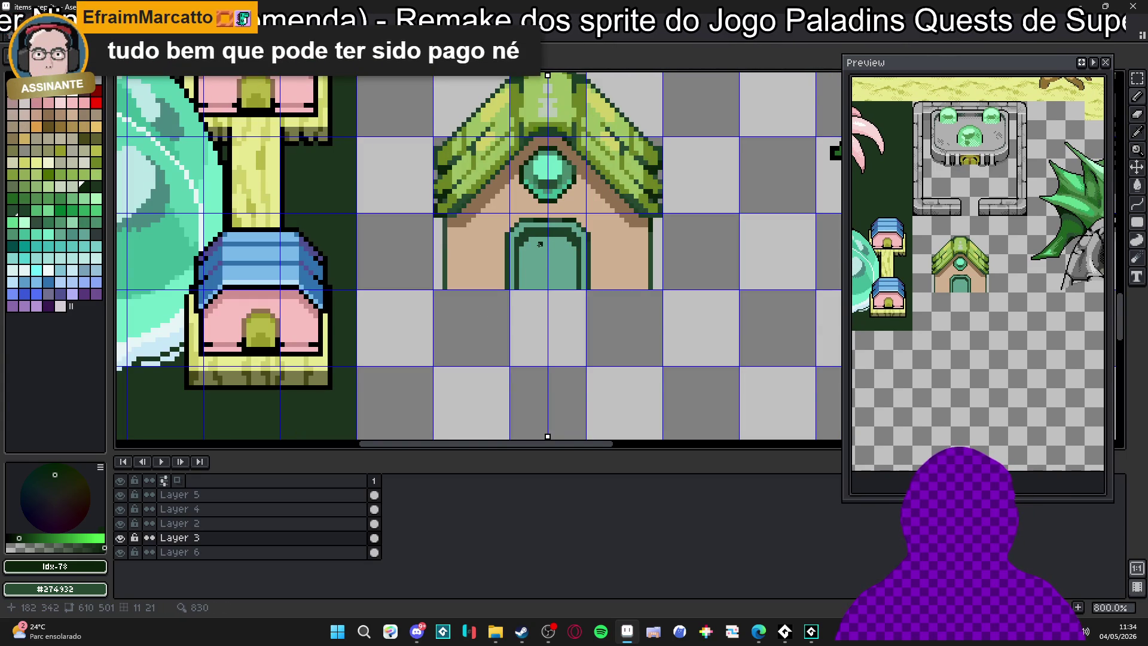
Sample the brown #907050 from the house sprite
scroll(540, 244, "up", 3)
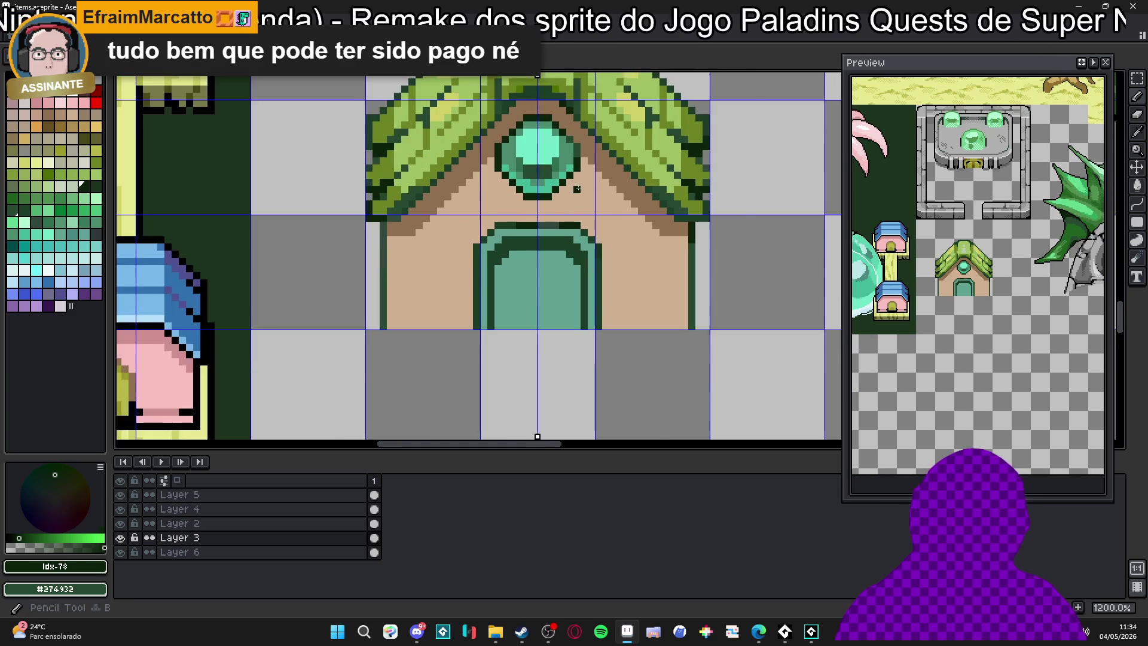
left_click(605, 147, "alt")
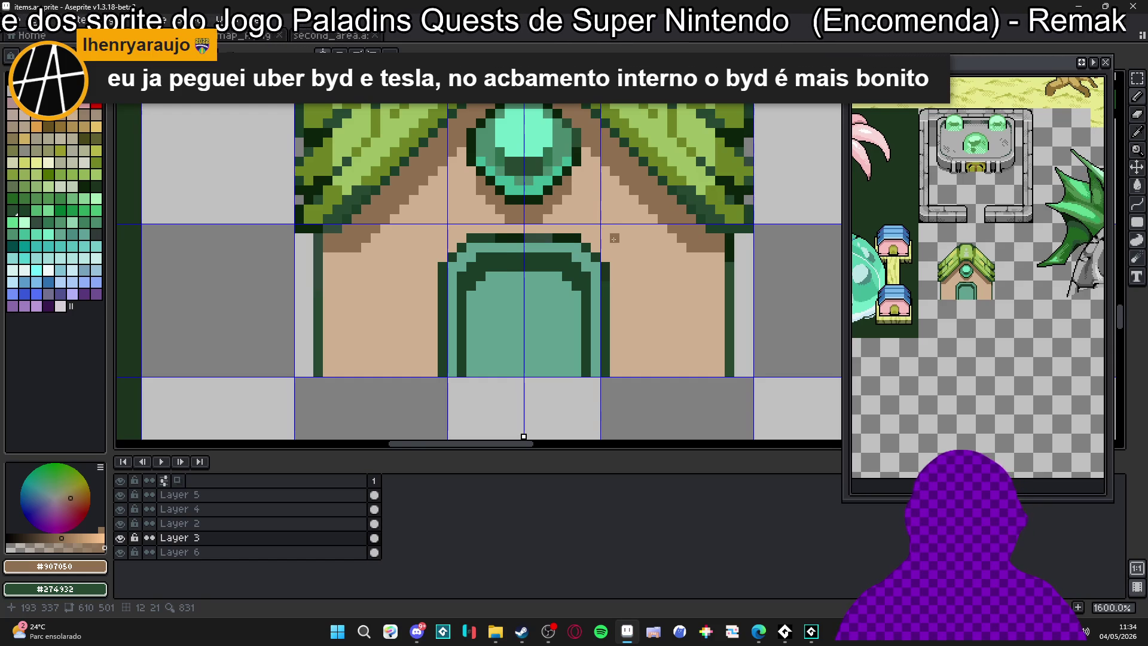
scroll(613, 239, "down", 1)
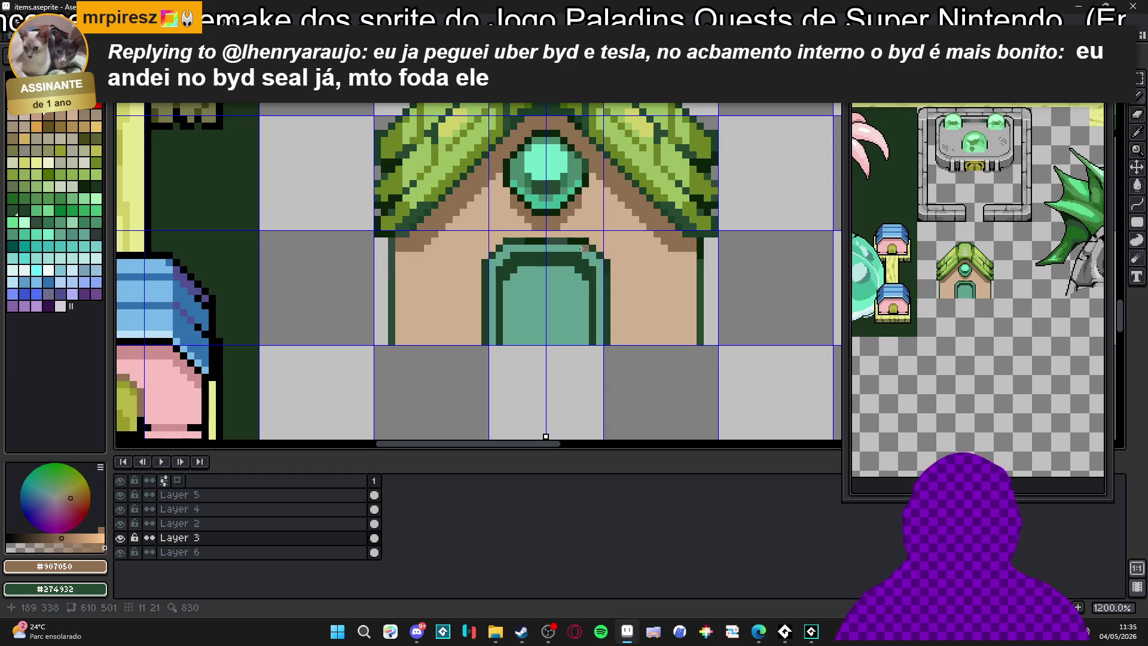
scroll(538, 278, "down", 3)
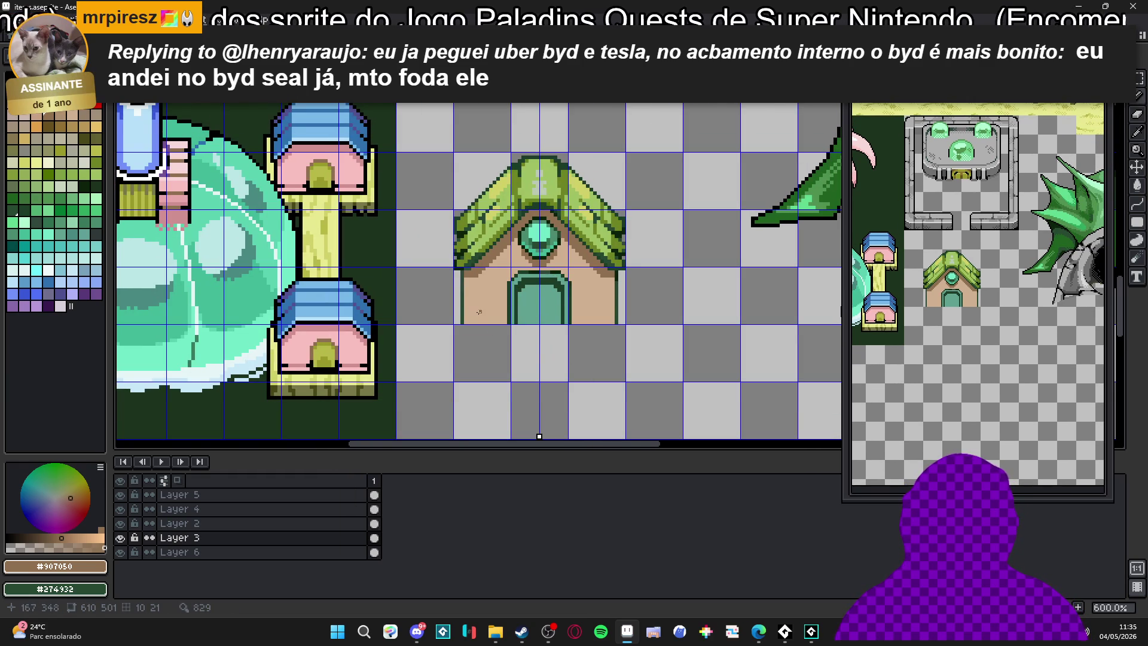
Draw mirrored dark green strips down both side walls of the house
scroll(478, 312, "up", 3)
scroll(475, 314, "down", 4)
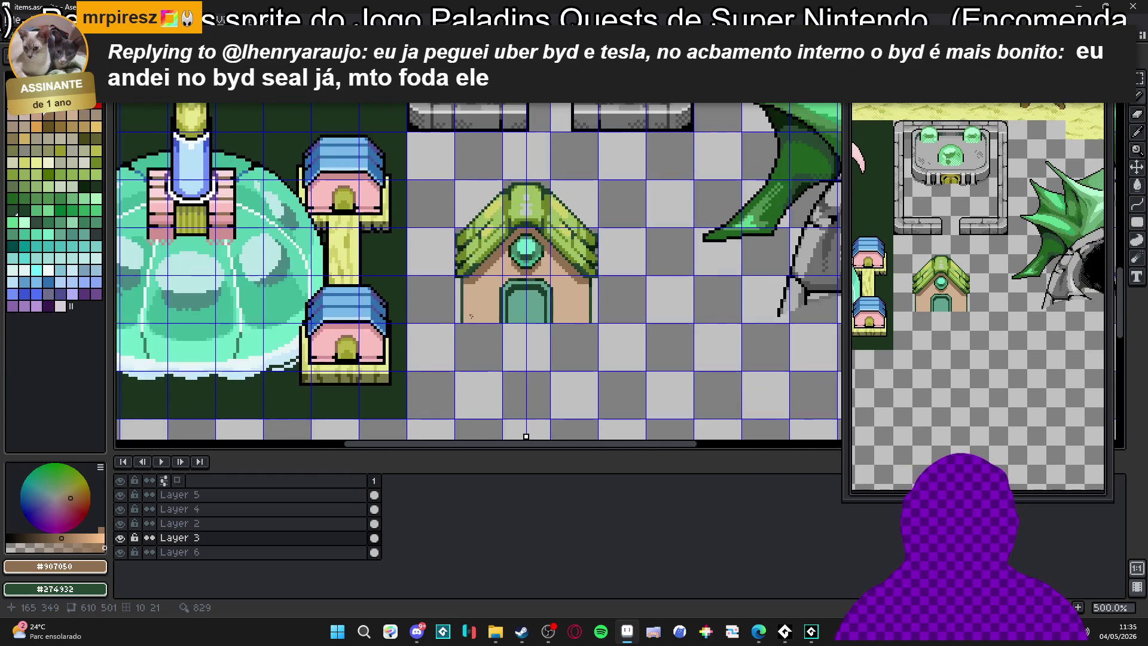
scroll(469, 311, "up", 4)
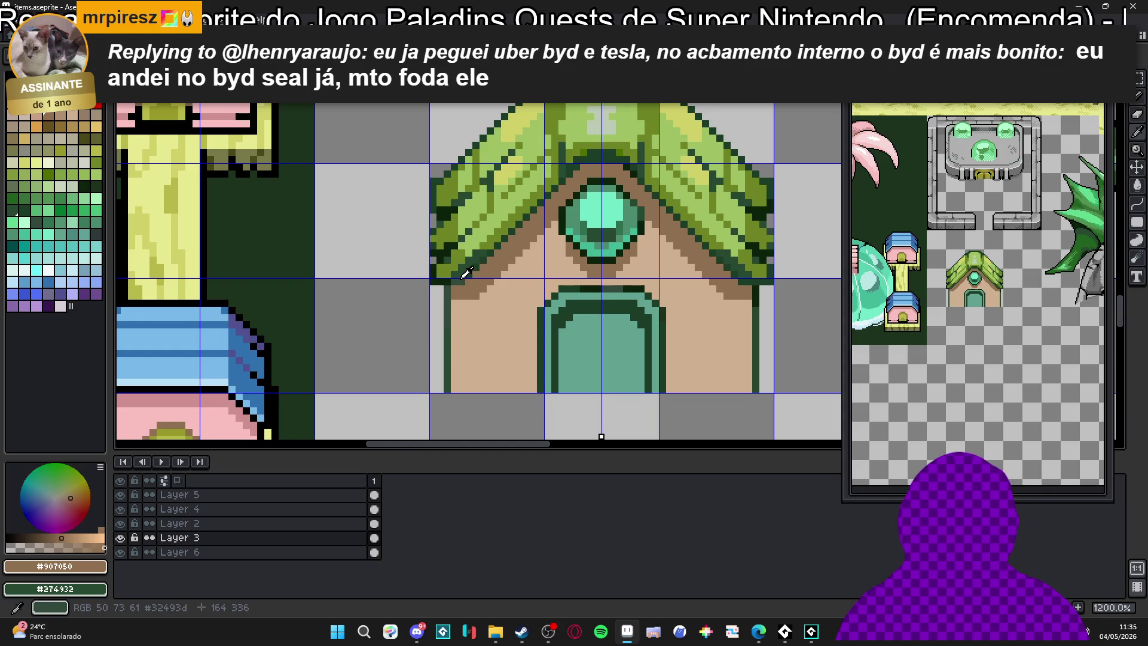
left_click(463, 282, "alt")
left_click_drag(470, 287, 469, 392)
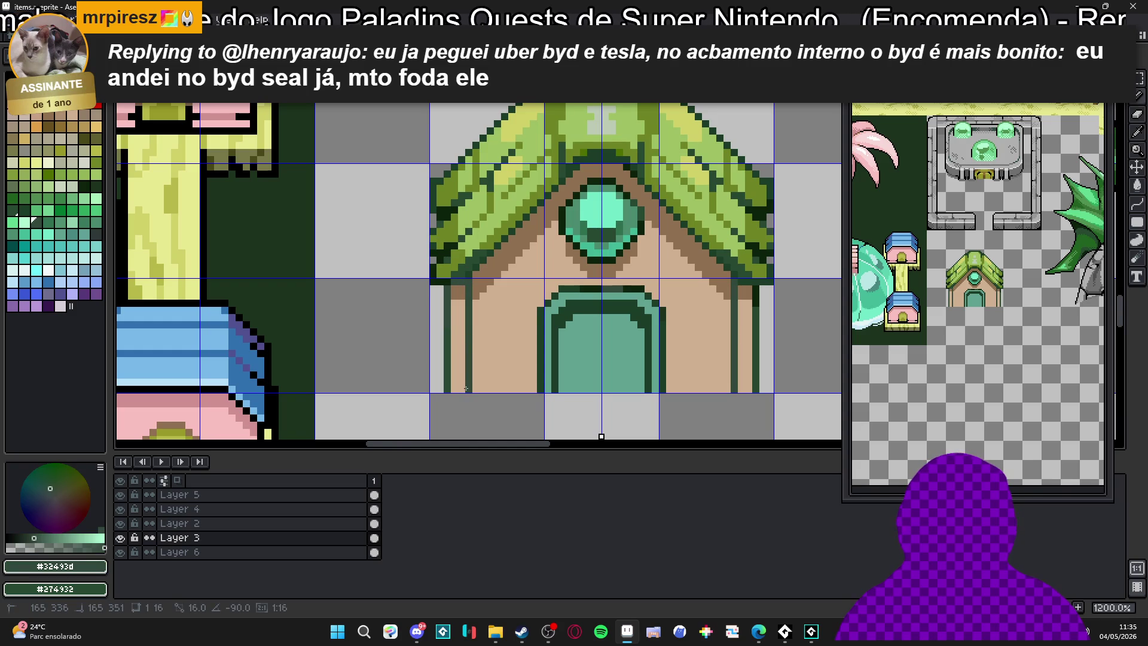
left_click(454, 291, "alt")
left_click_drag(454, 291, 463, 389)
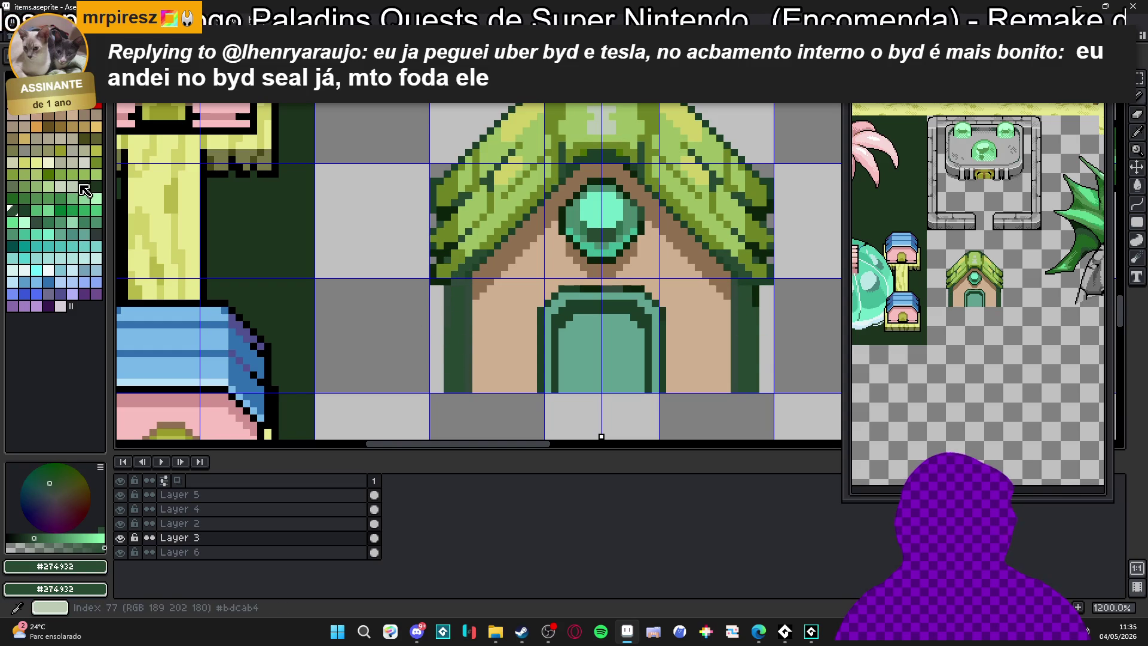
left_click(463, 263, "alt")
left_click_drag(449, 295, 448, 391)
left_click(460, 317)
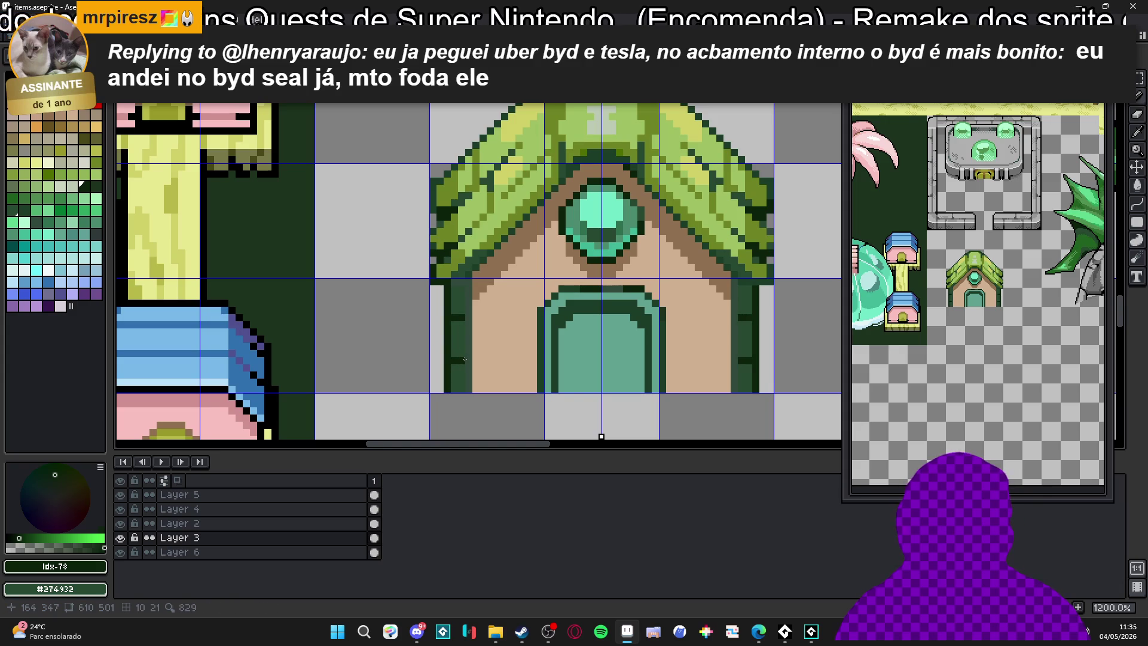
Pick brown swatch Idx-30 and draw a mirrored brick line across the tan walls
scroll(462, 359, "down", 4)
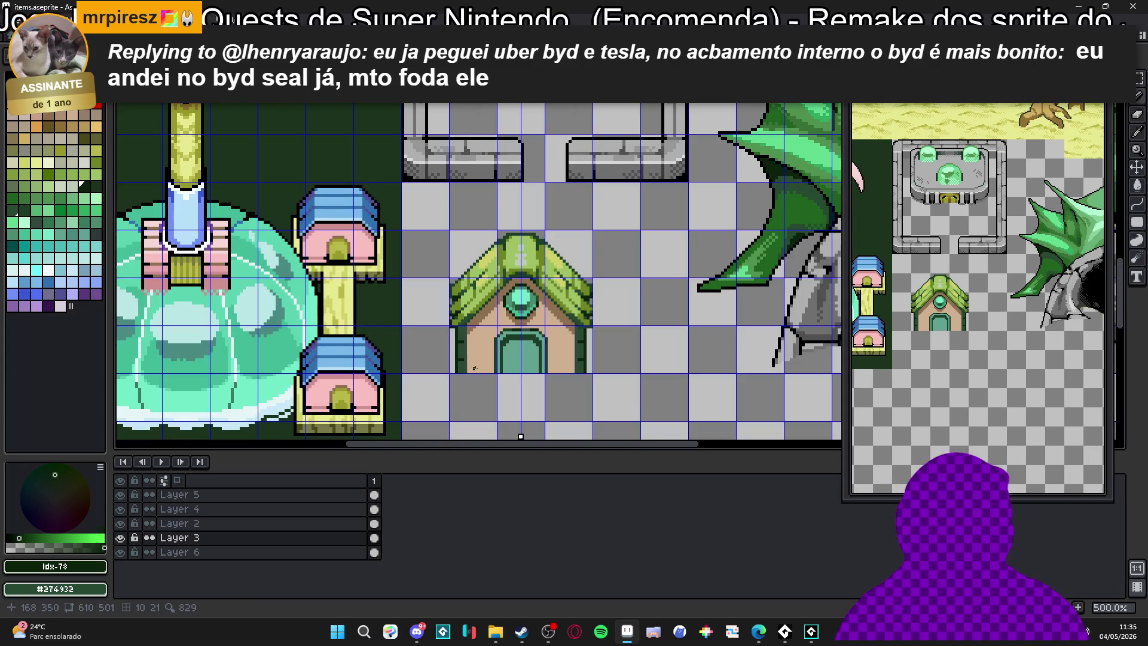
scroll(481, 362, "down", 1)
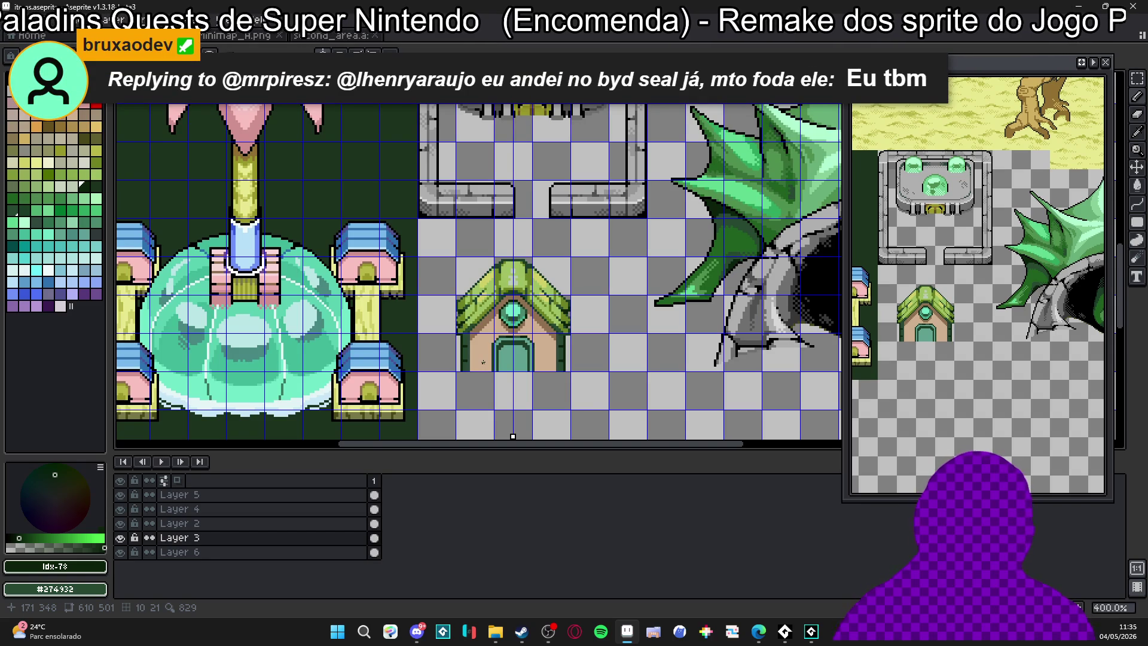
scroll(474, 363, "up", 5)
left_click(474, 362, "alt")
left_click(84, 114)
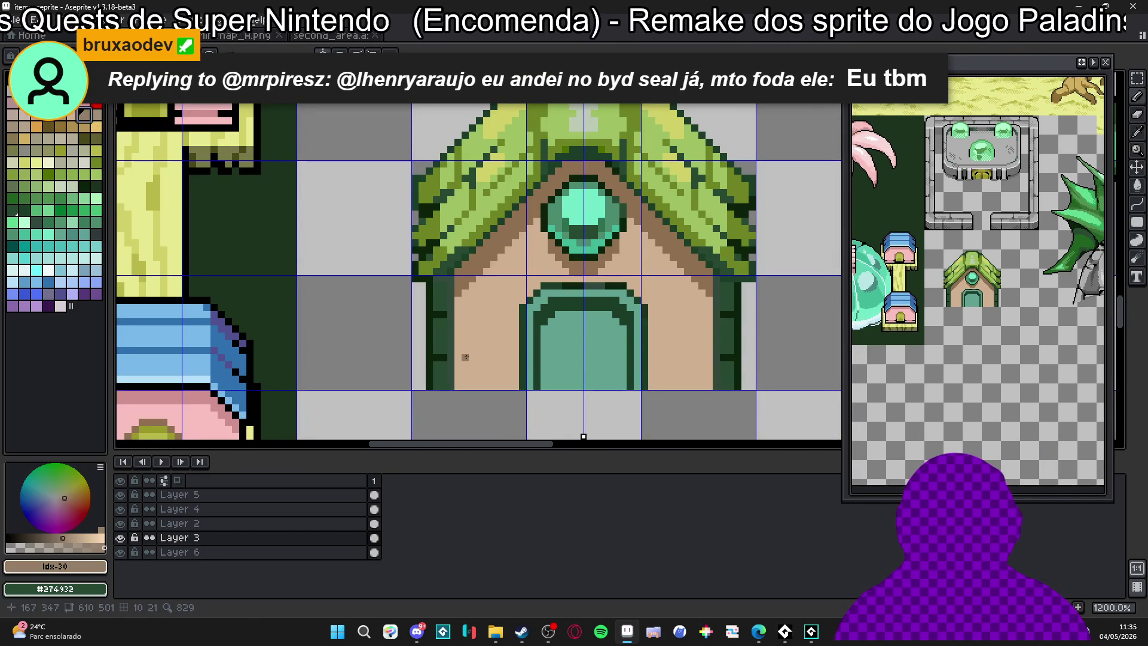
mouse_move(459, 352)
left_mouse_down()
mouse_move(518, 350)
mouse_move(483, 325)
mouse_move(485, 280)
mouse_move(513, 315)
mouse_move(454, 315)
mouse_move(486, 275)
mouse_move(508, 292)
mouse_move(541, 278)
mouse_move(537, 247)
mouse_move(513, 250)
mouse_move(523, 269)
left_mouse_up()
Extend the mortar lines, add a vertical brick joint, and settle on a gold-brown for bricks
left_click(476, 296, "alt")
left_click(485, 294)
left_click(508, 315, "alt")
scroll(486, 273, "up", 1)
left_click(487, 268, "alt")
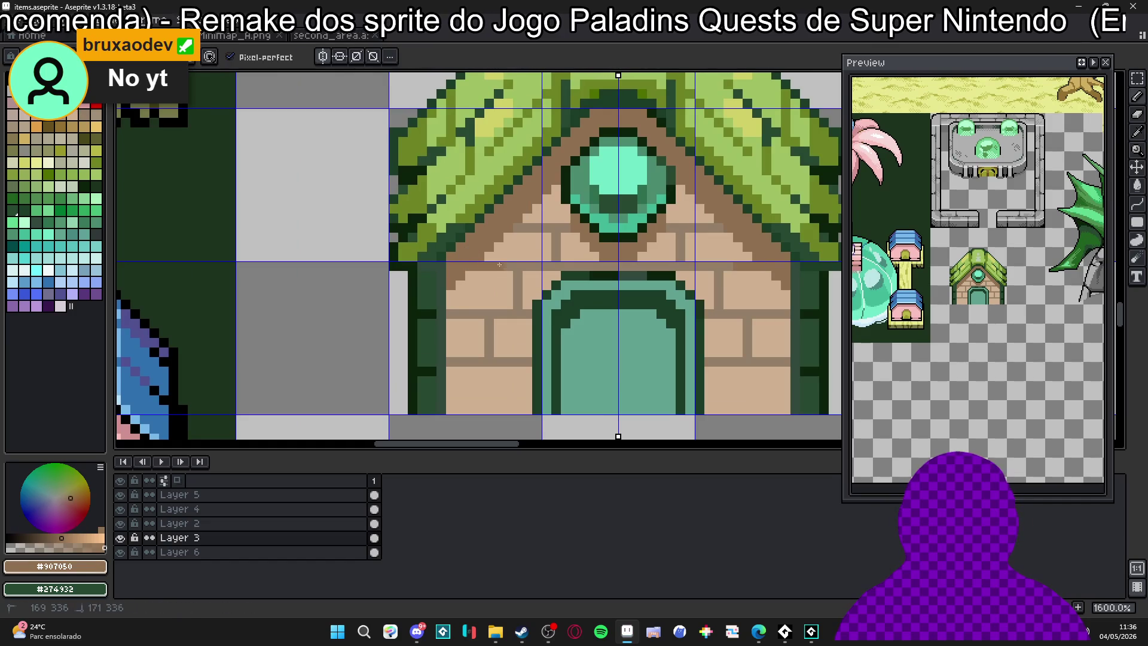
left_click(482, 311, "alt")
left_click(73, 123)
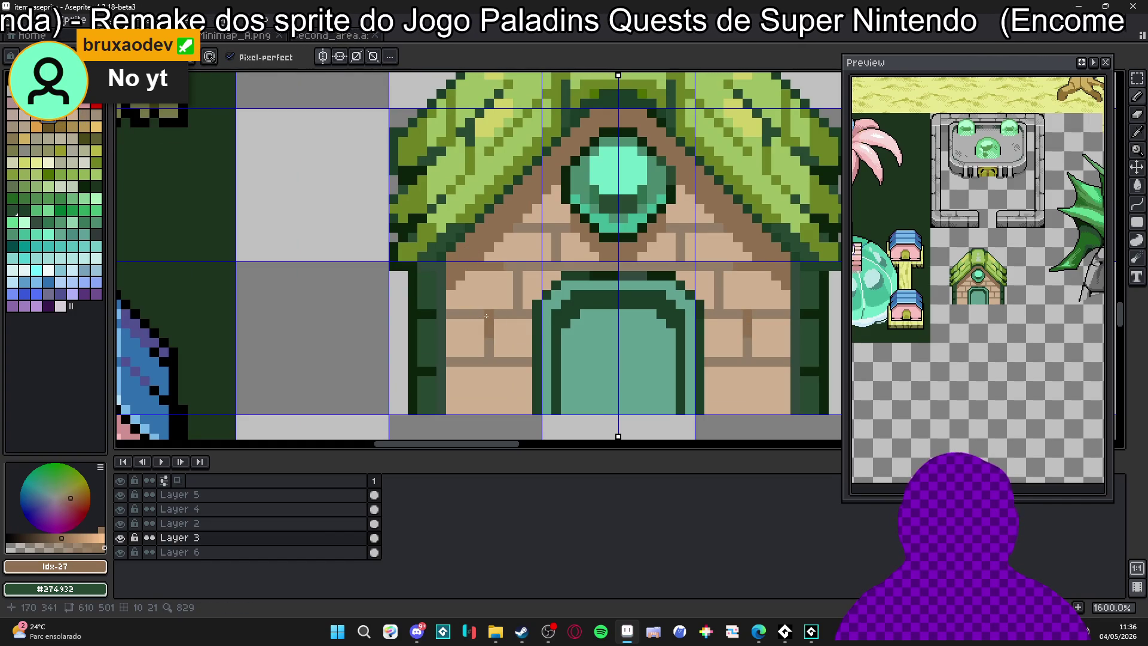
left_click(48, 127)
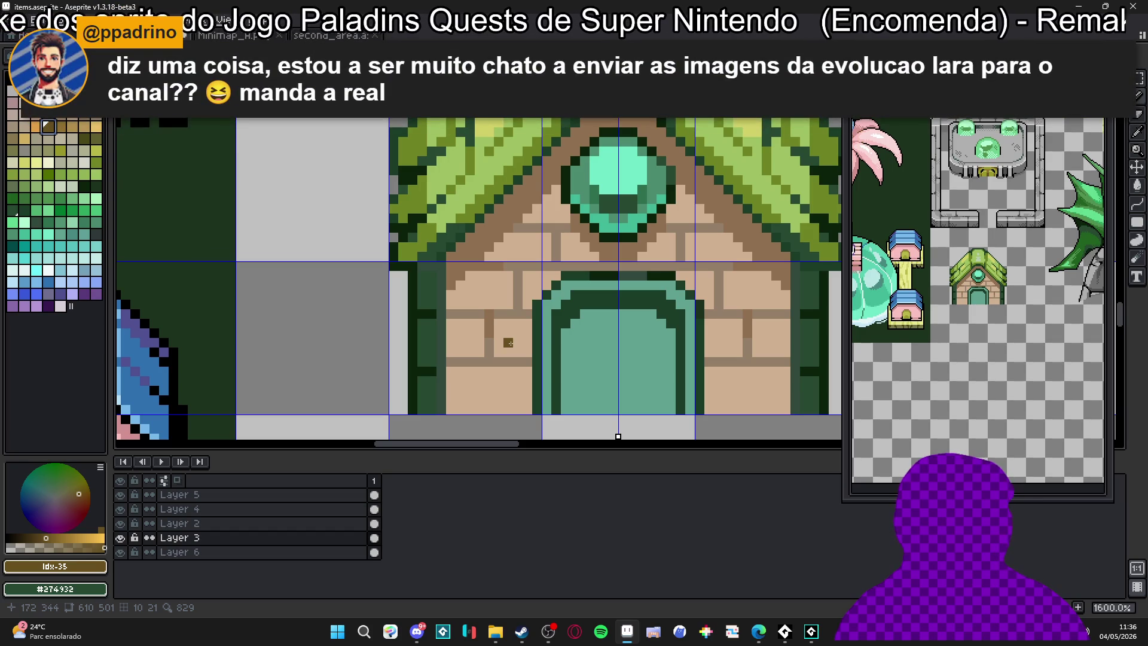
Paint dark brown T-shaped shadows under the bricks and along a brick edge
scroll(506, 346, "up", 3)
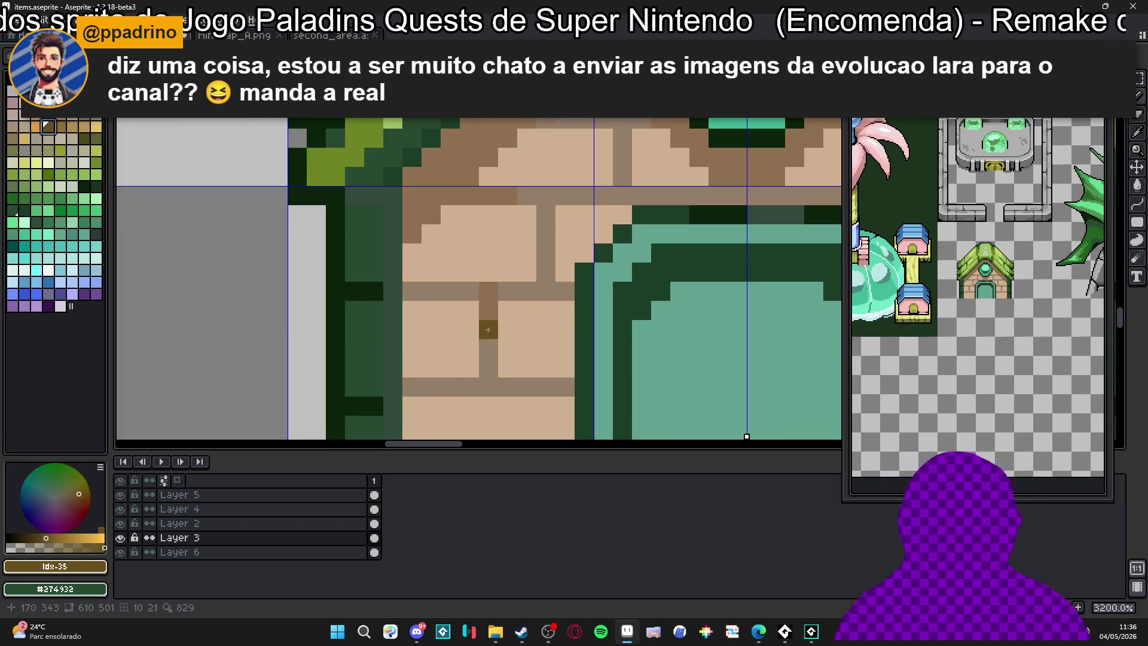
mouse_move(488, 297)
left_mouse_down()
mouse_move(450, 293)
mouse_move(508, 293)
left_mouse_up()
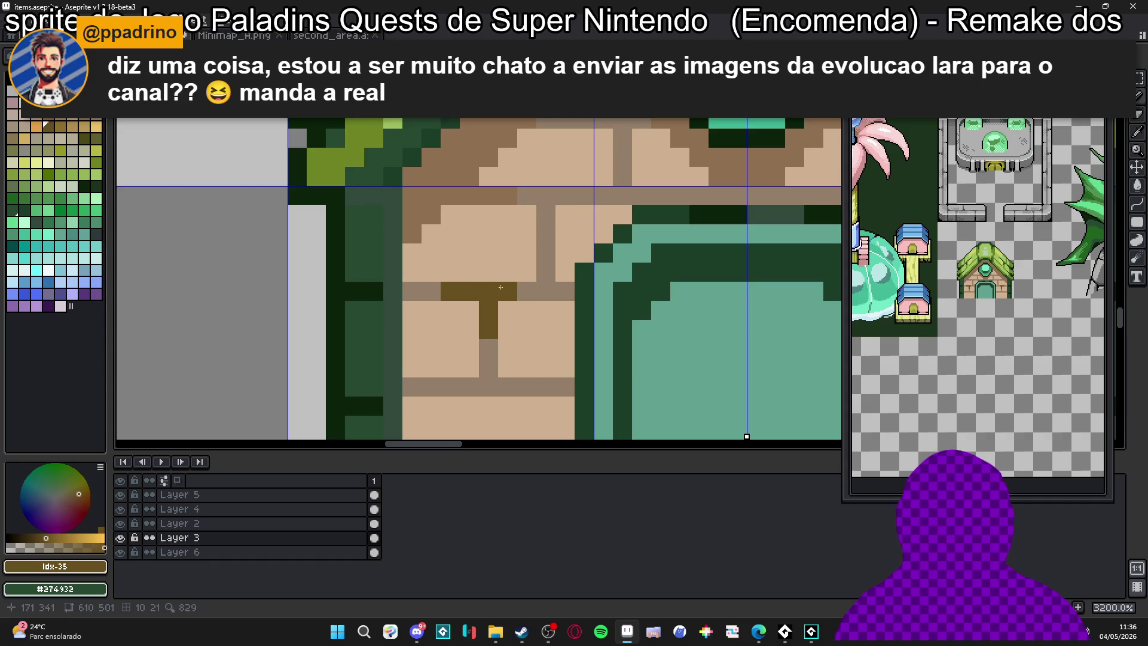
mouse_move(545, 204)
left_mouse_down()
mouse_move(546, 214)
mouse_move(509, 196)
mouse_move(565, 196)
mouse_move(565, 215)
left_mouse_up()
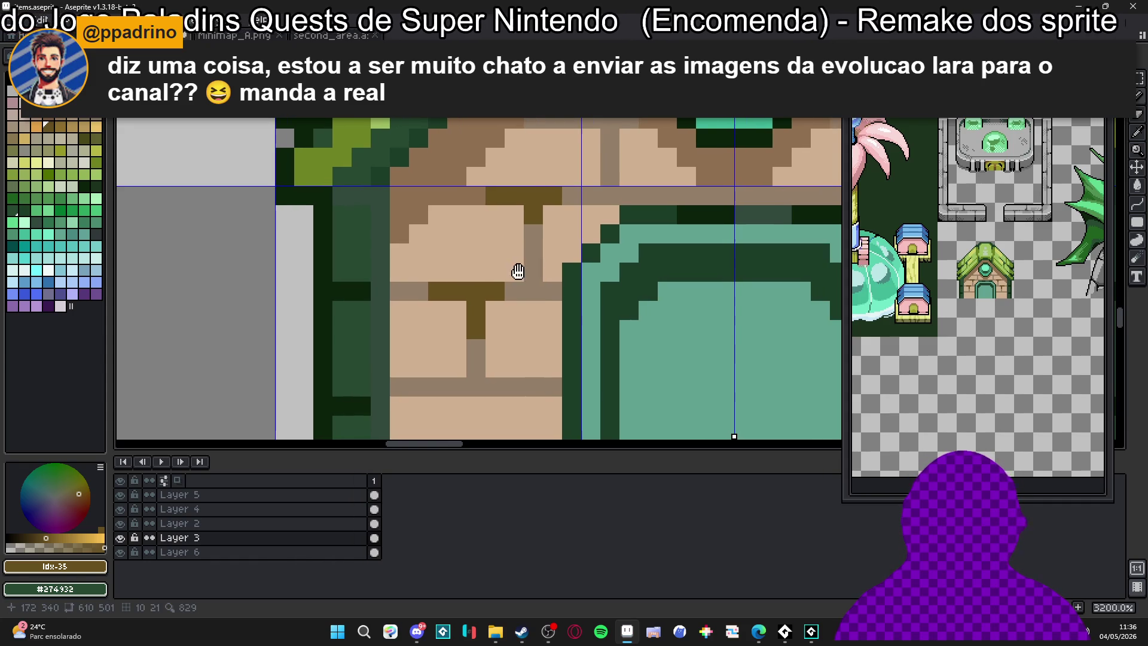
scroll(513, 292, "down", 4)
scroll(507, 308, "up", 3)
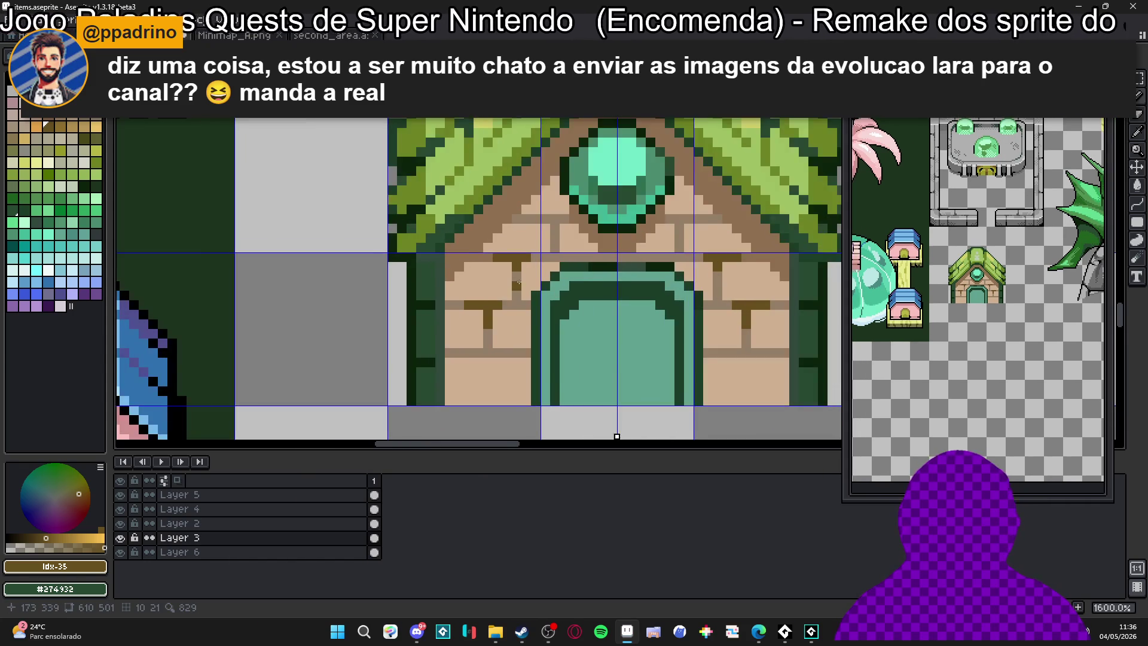
scroll(480, 391, "down", 2)
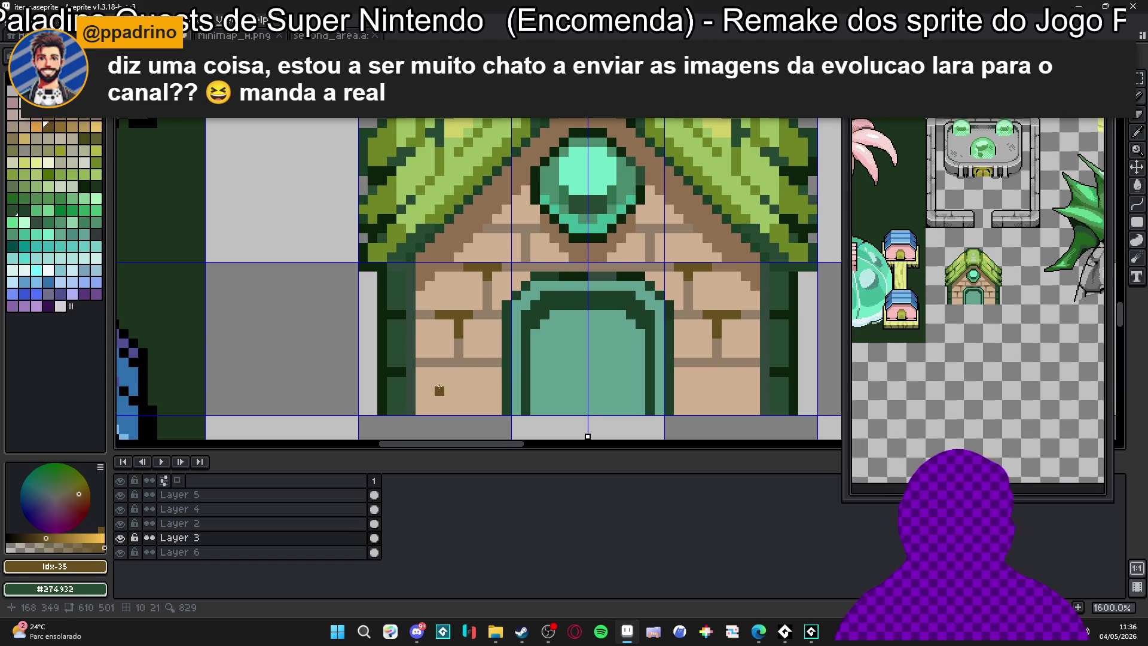
Draw a dark brown #685020 line along the bottom brick row, then turn off symmetry
left_click(449, 362, "alt")
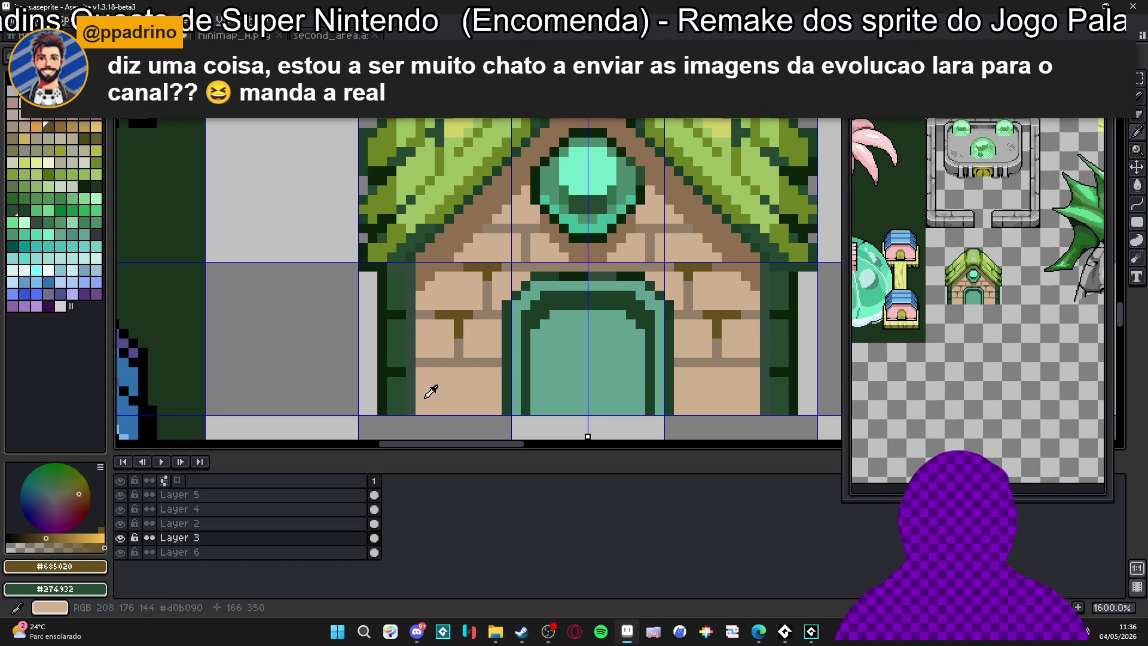
left_click(421, 400, "alt")
left_click_drag(419, 399, 500, 400)
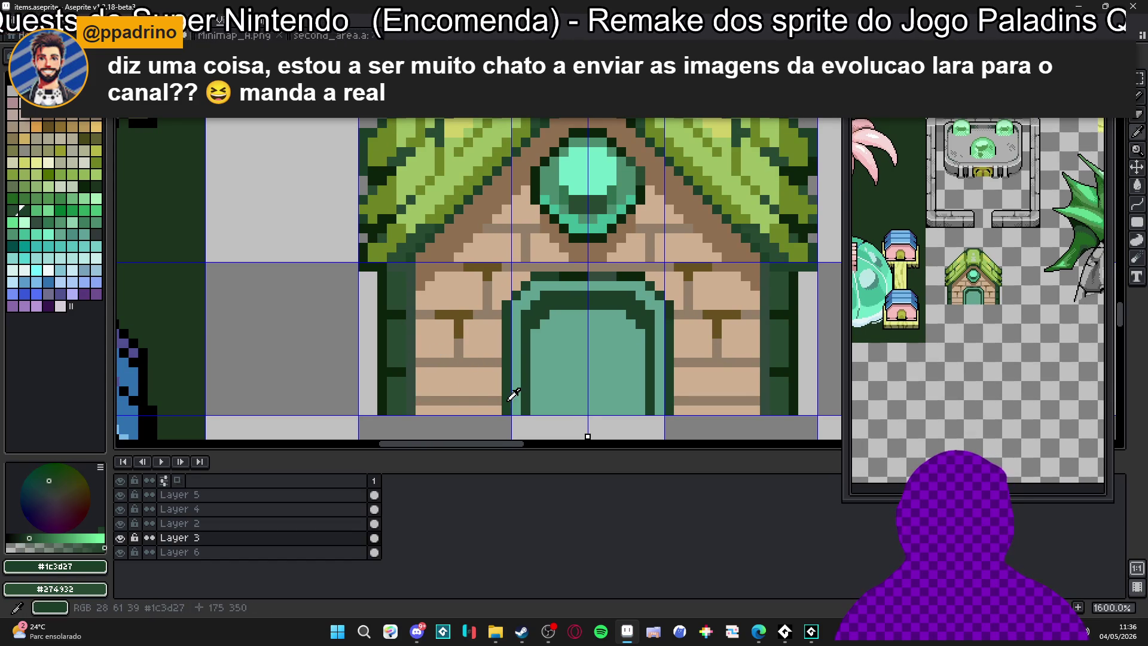
left_click(461, 320, "alt")
left_click(418, 400)
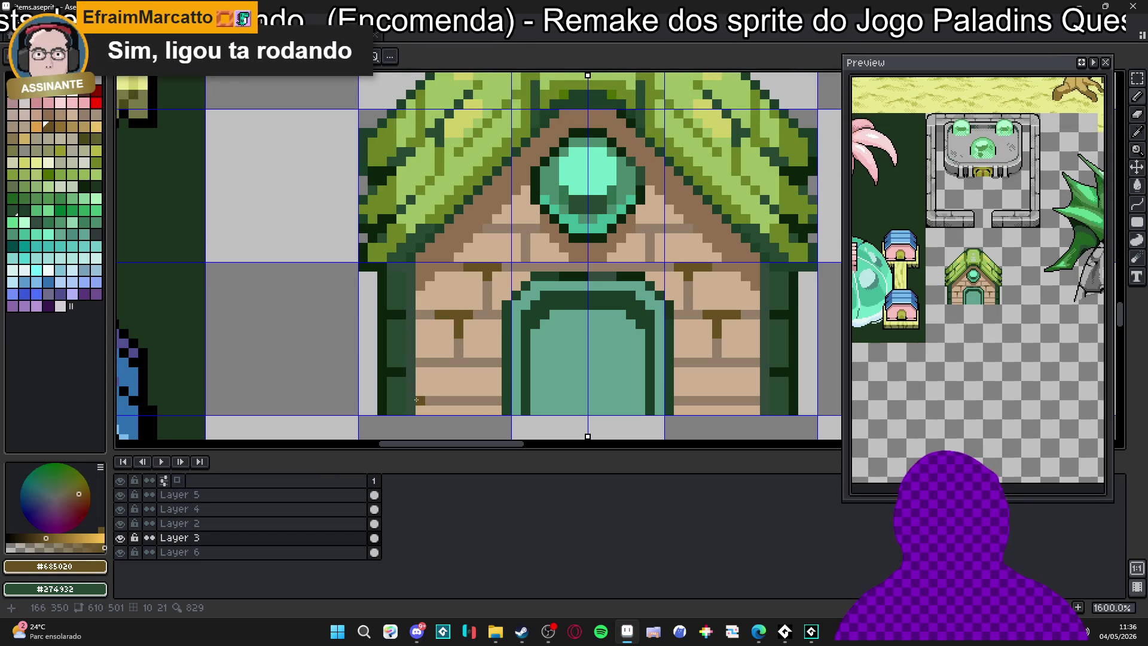
left_click(498, 397, "shift")
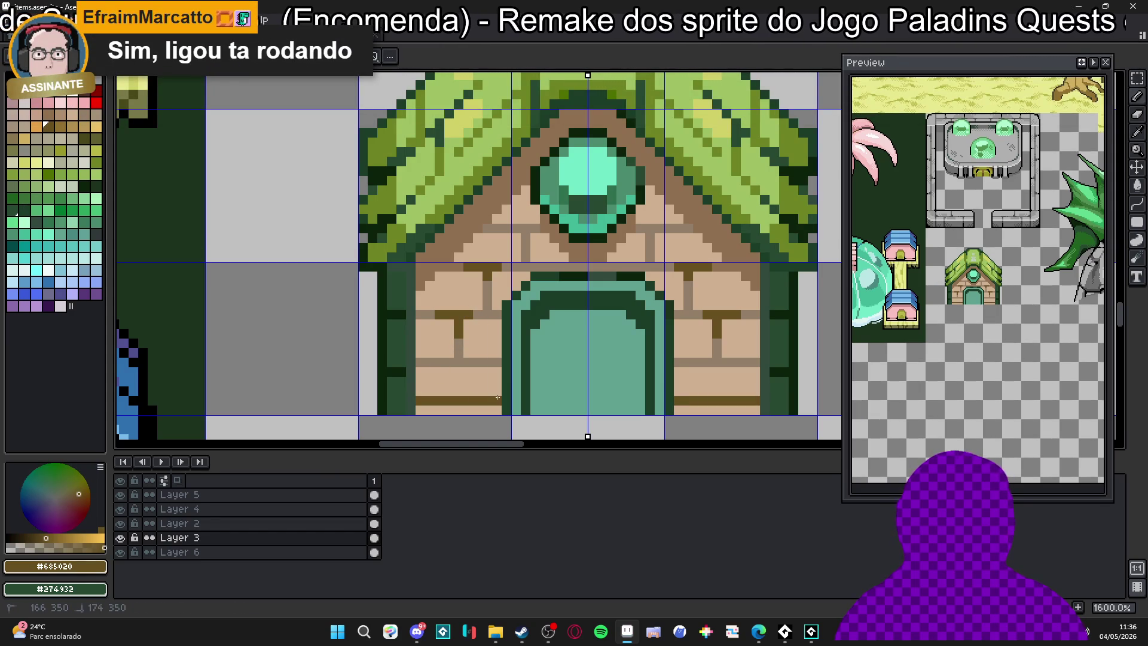
scroll(498, 398, "down", 1)
left_click(505, 372)
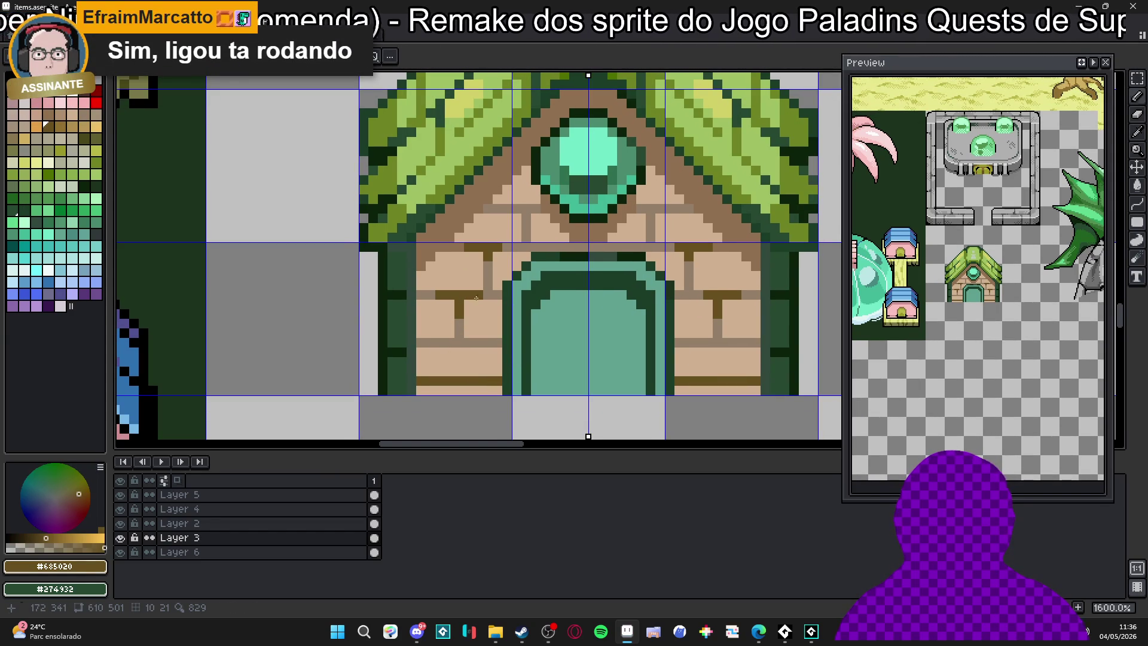
left_click(475, 296, "alt")
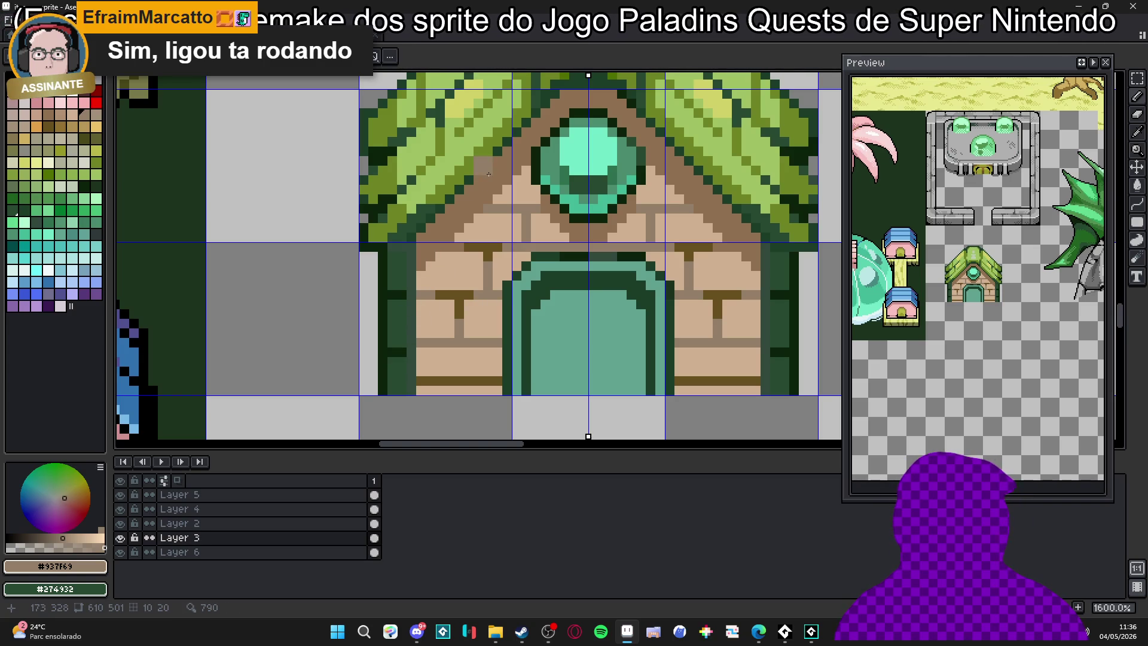
left_click(389, 56)
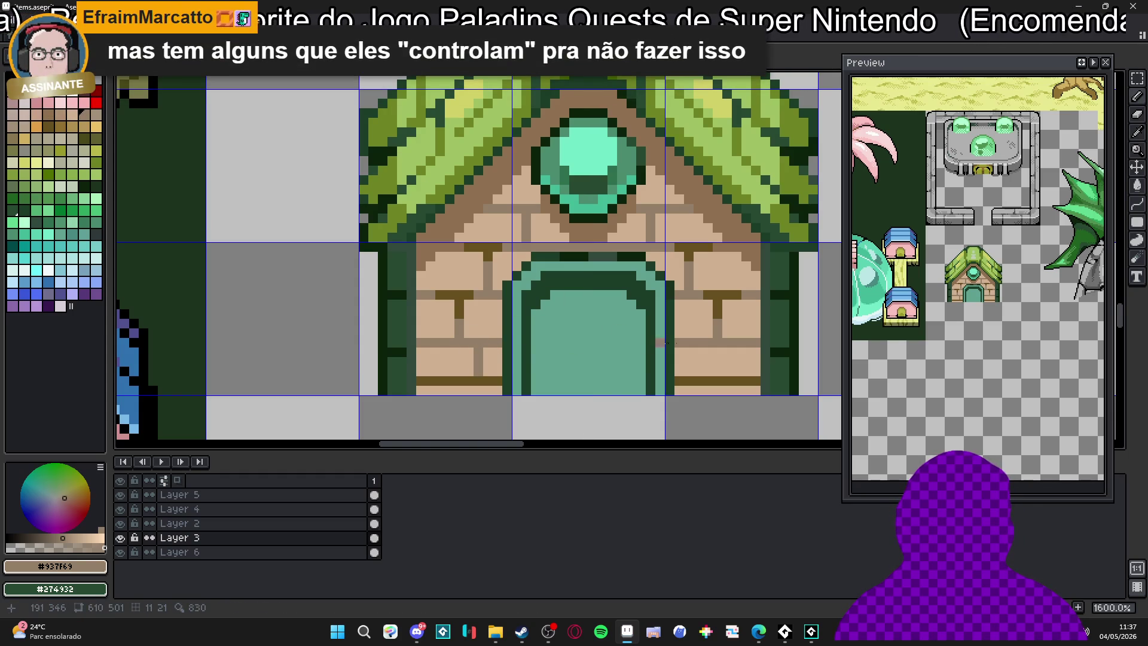
scroll(690, 373, "down", 5)
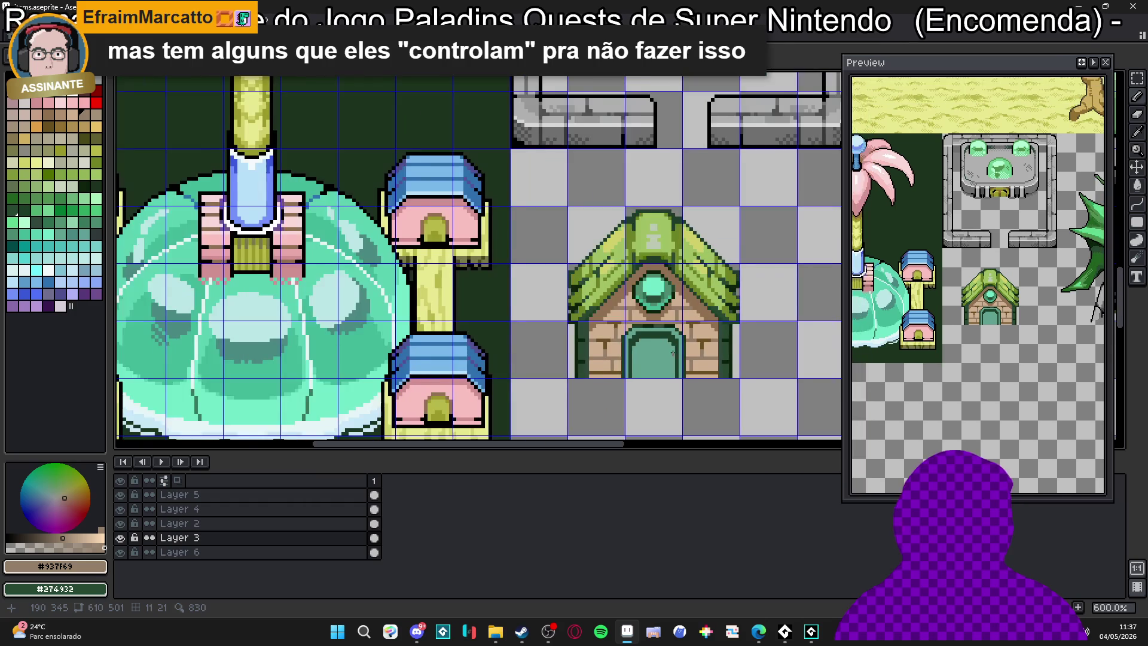
scroll(622, 329, "up", 4)
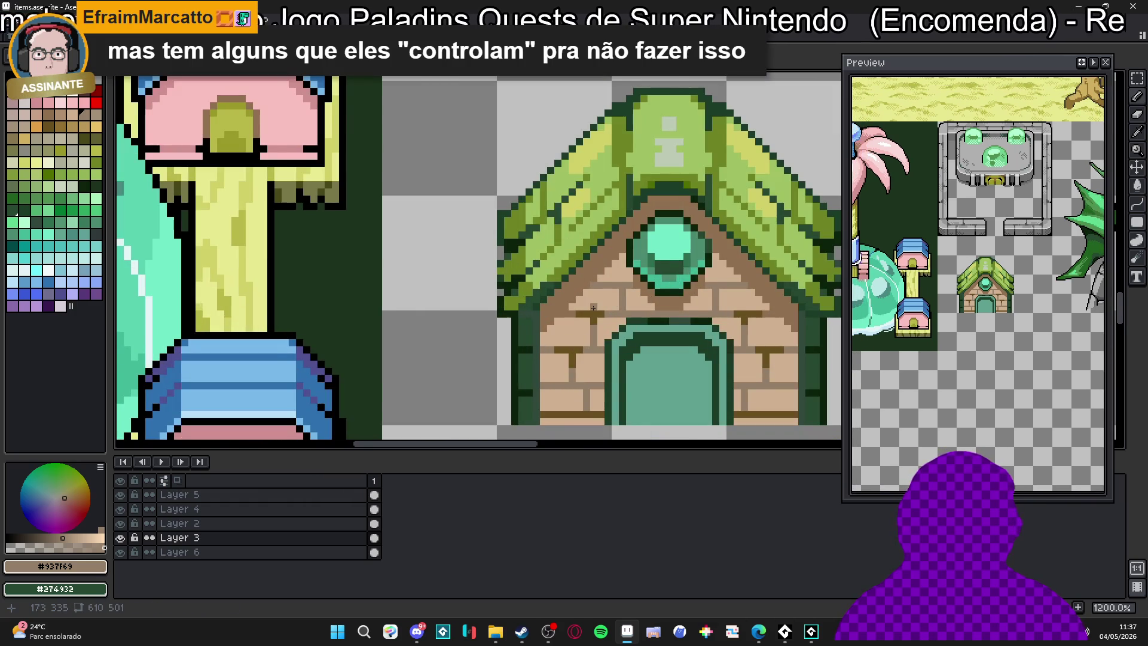
scroll(593, 308, "down", 3)
scroll(586, 323, "up", 1)
scroll(581, 335, "down", 1)
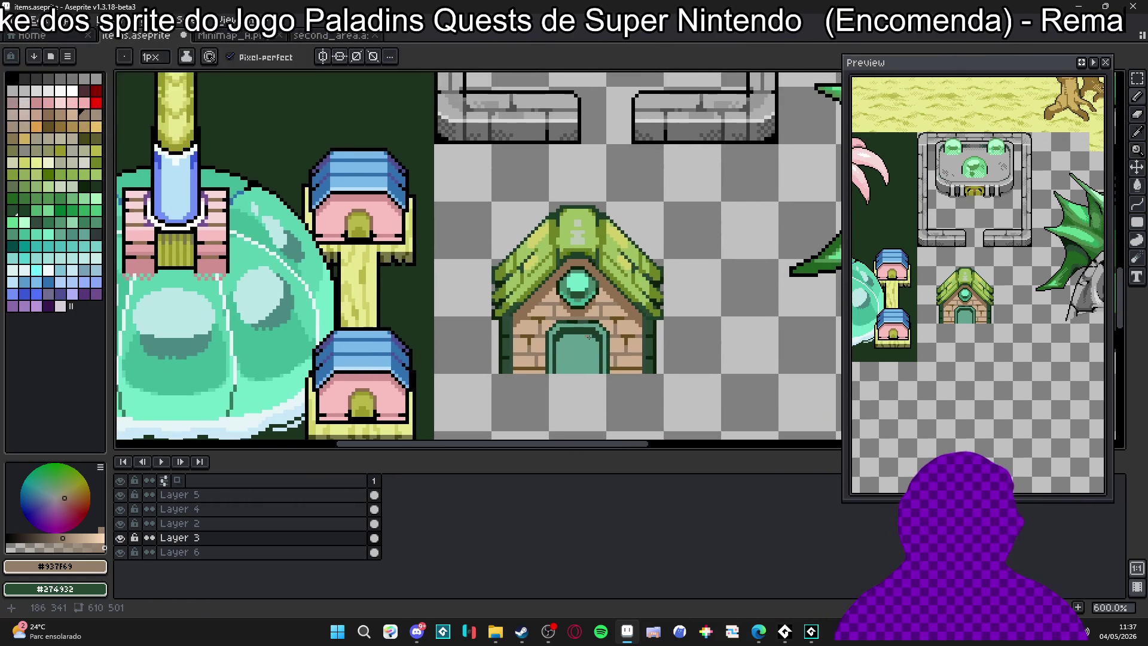
scroll(581, 335, "down", 4)
scroll(601, 339, "up", 4)
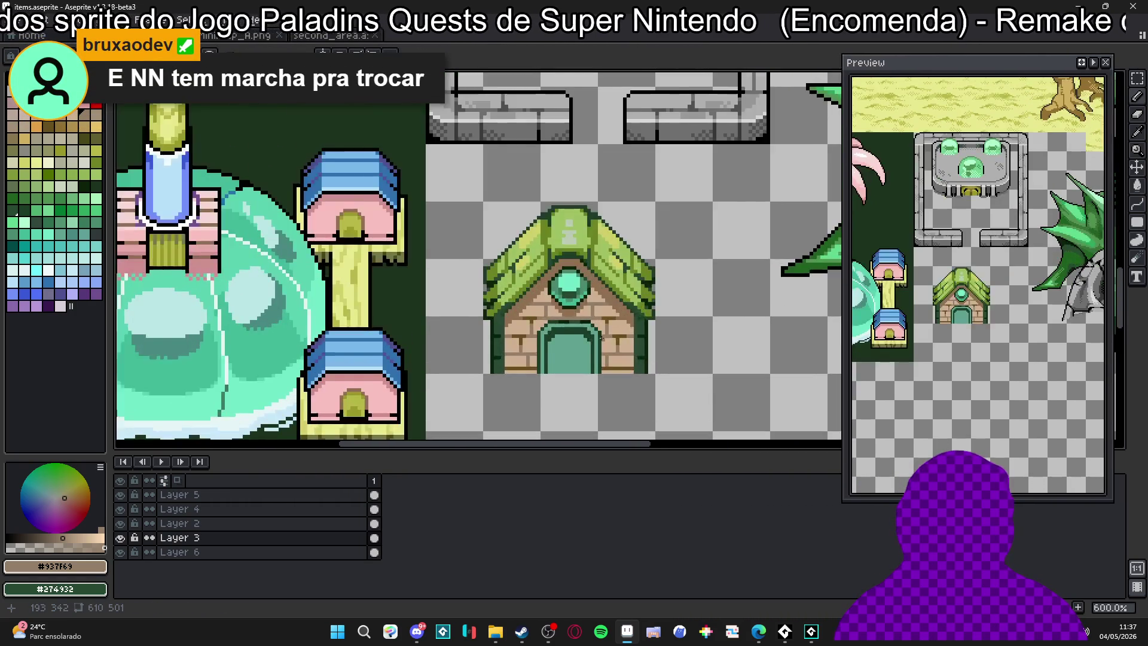
scroll(601, 338, "down", 4)
scroll(509, 347, "up", 3)
scroll(510, 346, "down", 2)
scroll(514, 329, "down", 1)
scroll(518, 308, "up", 1)
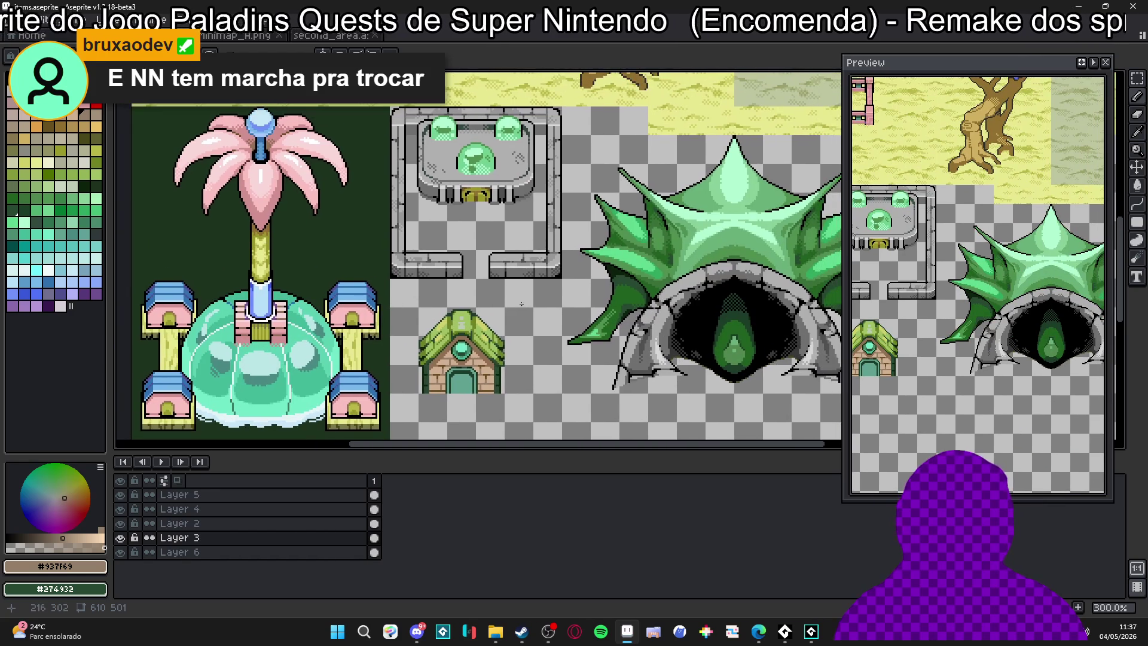
scroll(452, 371, "up", 8)
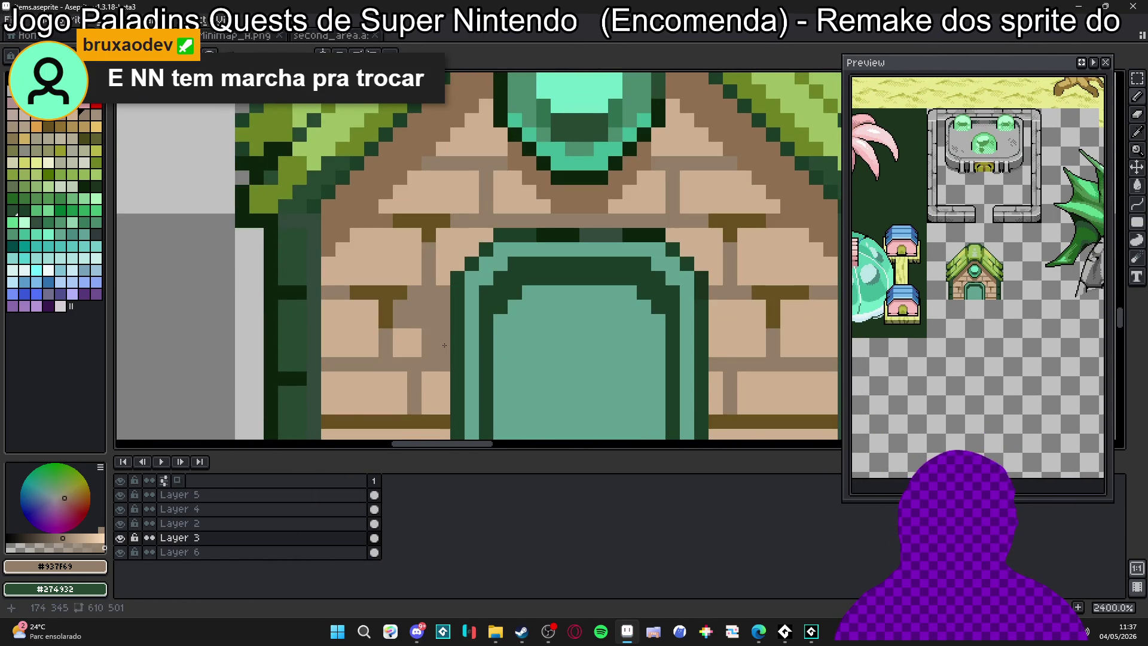
scroll(421, 362, "down", 5)
scroll(508, 322, "up", 3)
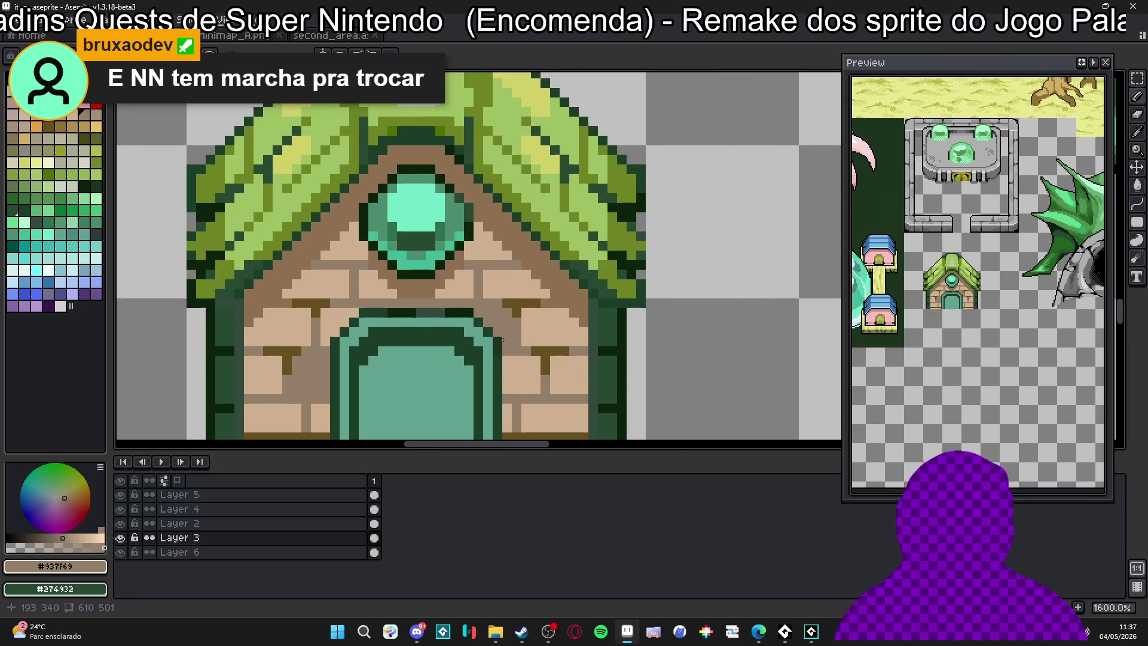
Choose a pink swatch and tint the lower-left and top-left wall bricks
scroll(503, 340, "down", 2)
left_click(63, 115)
left_click(63, 122)
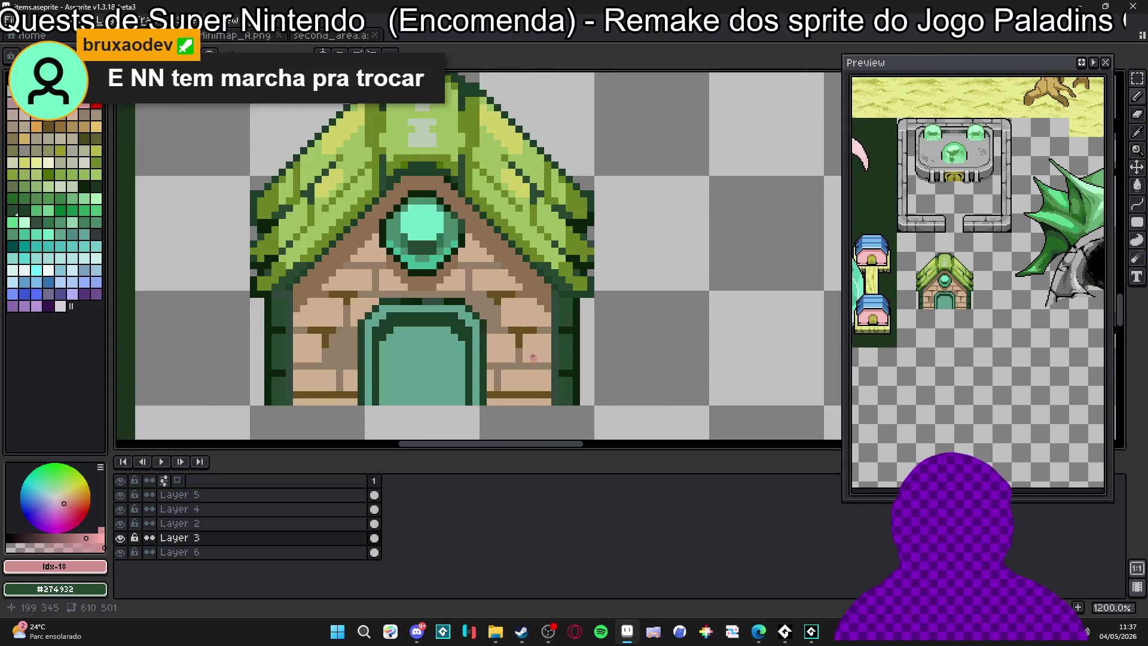
scroll(532, 359, "up", 2)
left_click_drag(532, 359, 552, 343)
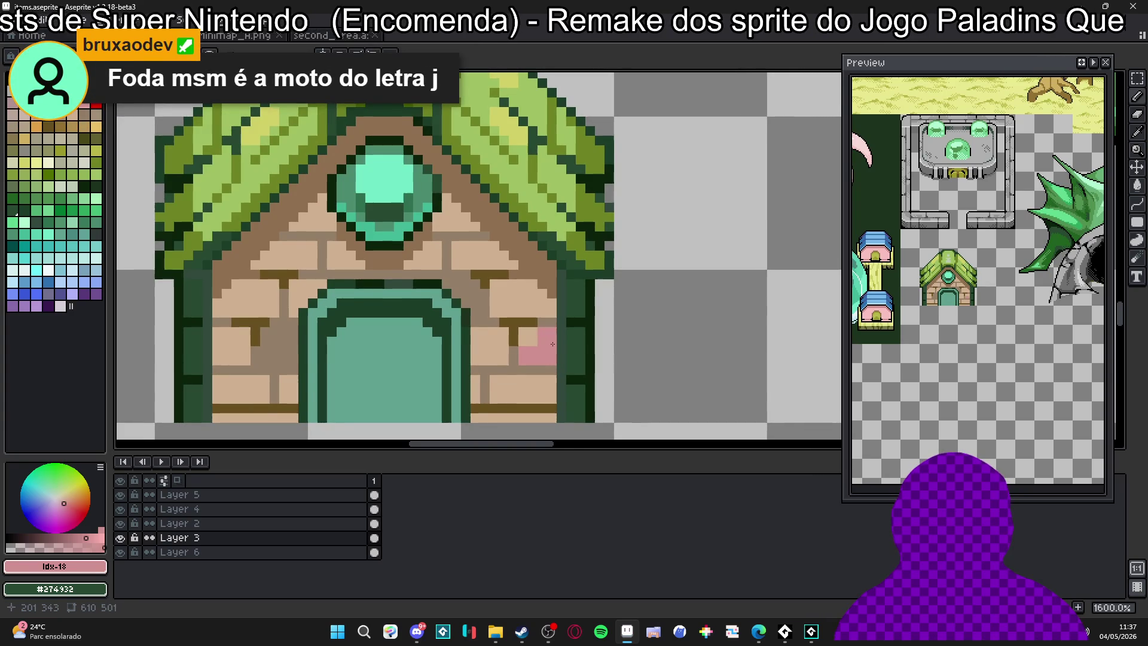
scroll(442, 374, "up", 2)
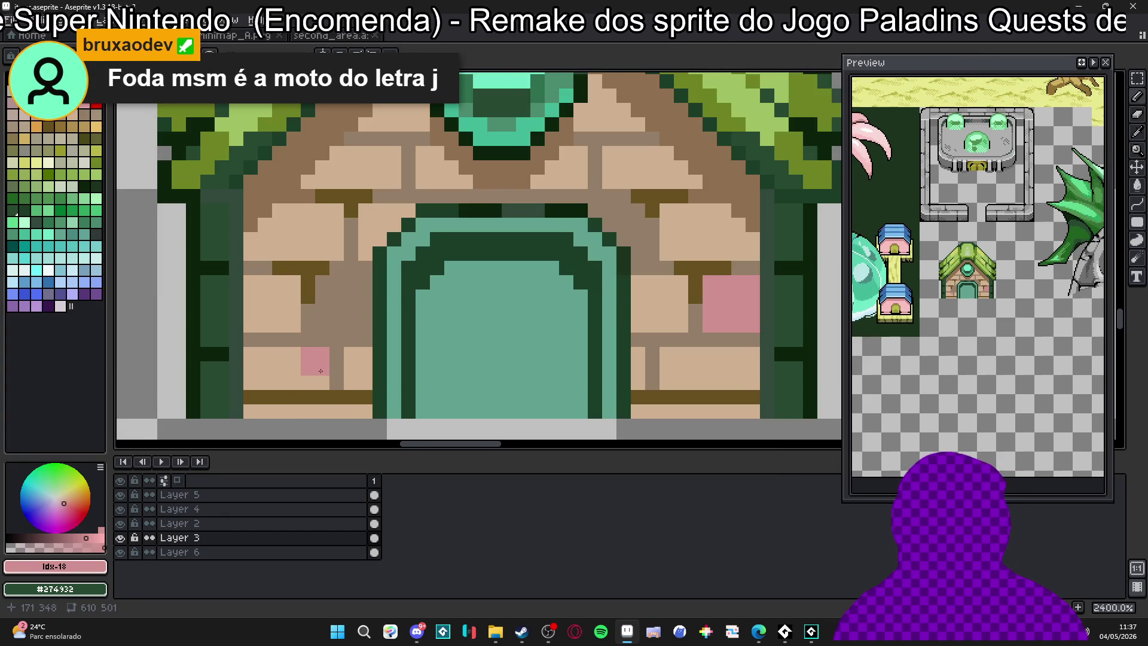
left_click_drag(321, 371, 390, 349)
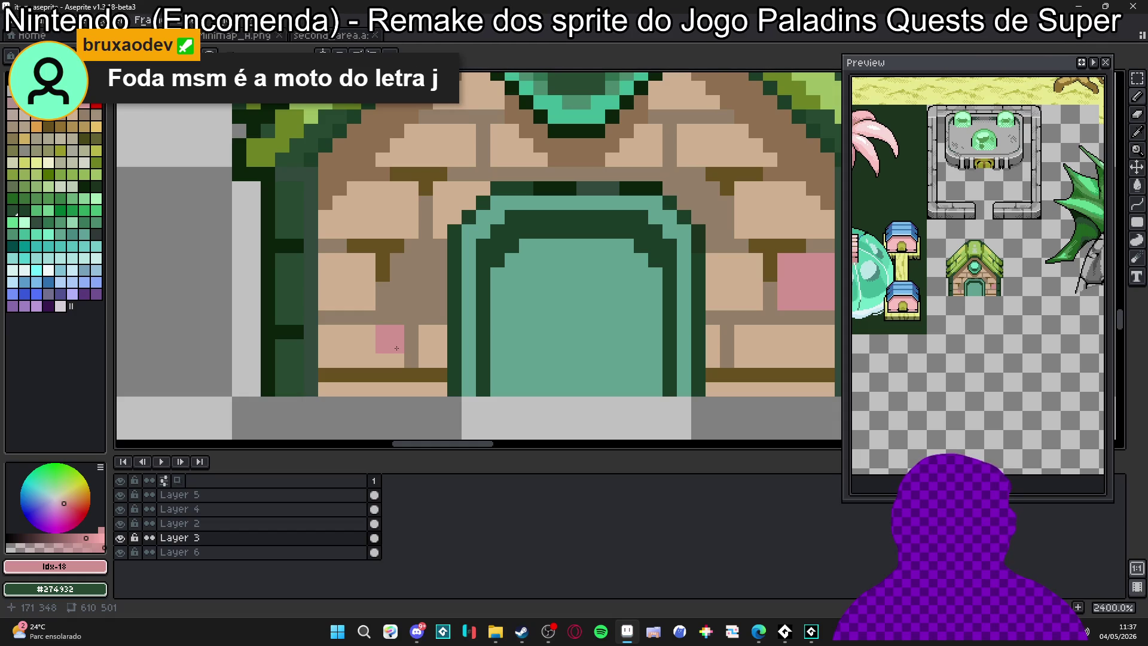
mouse_move(406, 344)
left_mouse_down()
mouse_move(349, 344)
mouse_move(349, 359)
mouse_move(398, 361)
left_mouse_up()
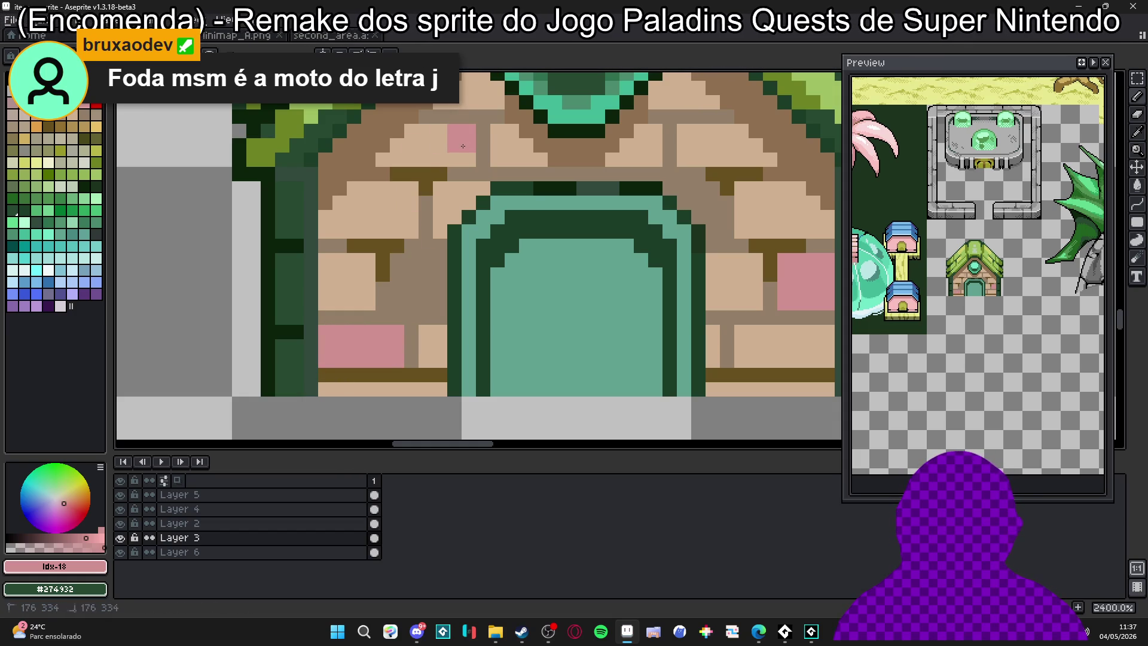
left_click(462, 146)
mouse_move(425, 144)
left_mouse_down()
mouse_move(440, 159)
mouse_move(407, 154)
mouse_move(412, 161)
left_mouse_up()
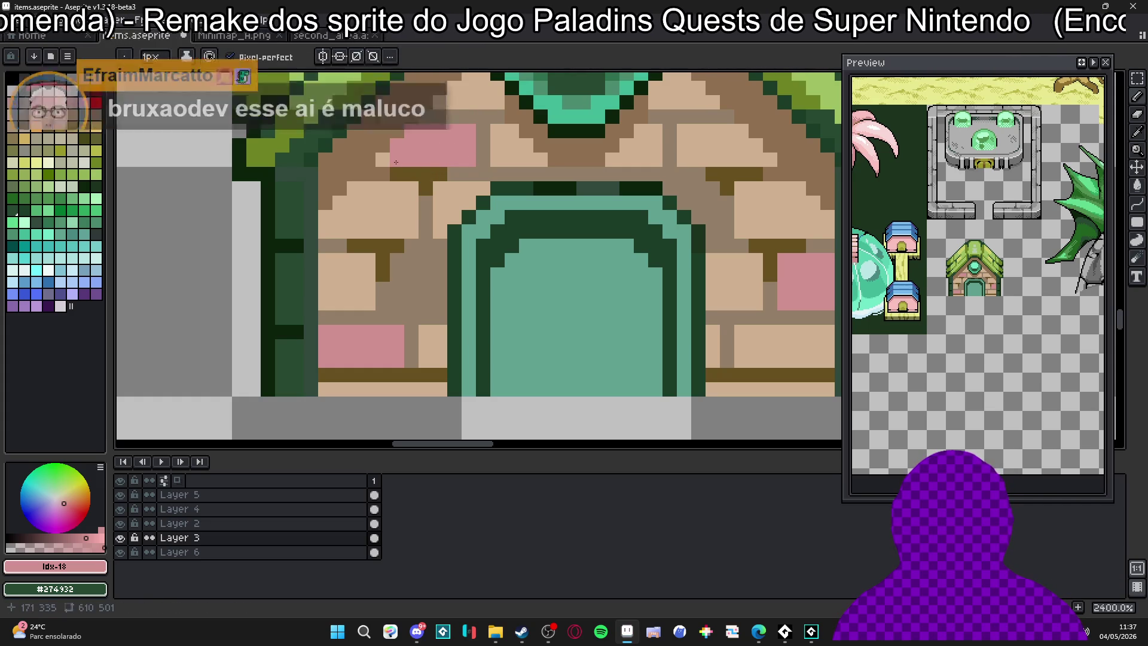
Tint the brick right of the gem pink
scroll(553, 241, "down", 5)
scroll(598, 257, "right", 2)
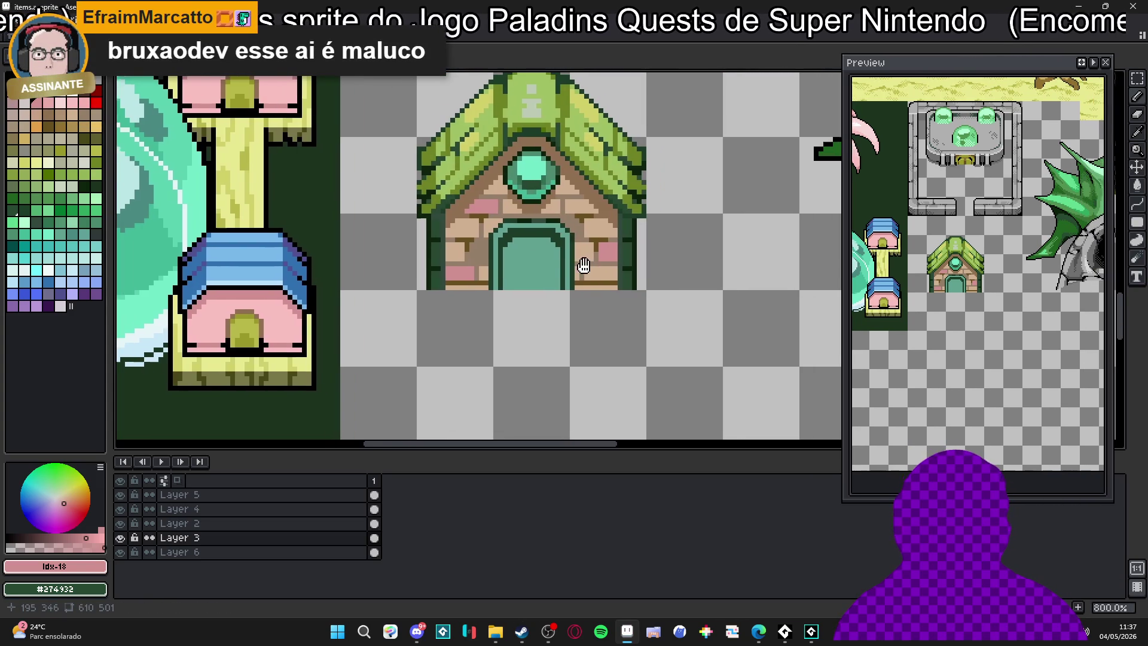
scroll(560, 205, "up", 6)
left_click_drag(521, 174, 596, 174)
scroll(596, 174, "down", 1)
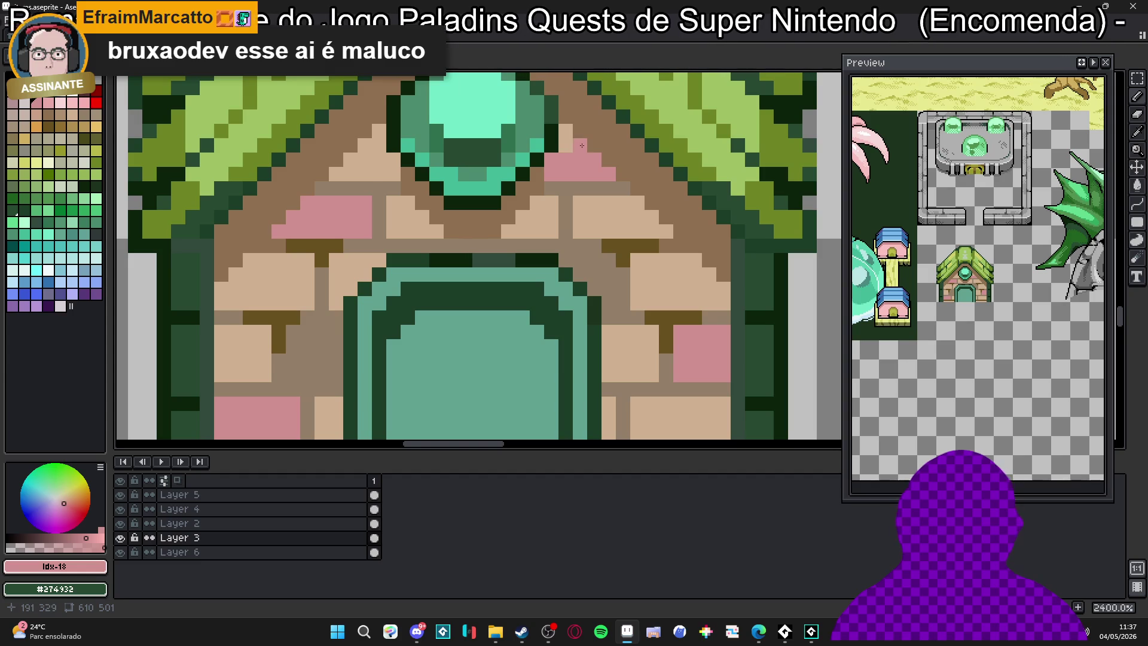
scroll(582, 146, "down", 5)
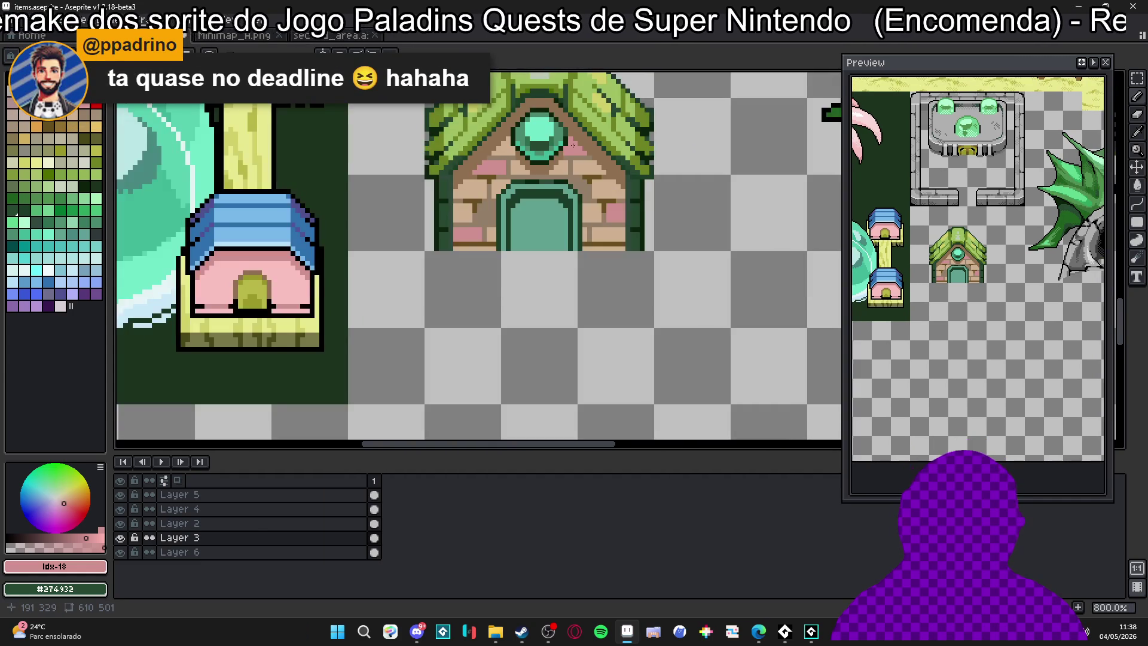
left_click_drag(572, 145, 598, 302)
scroll(604, 302, "down", 3)
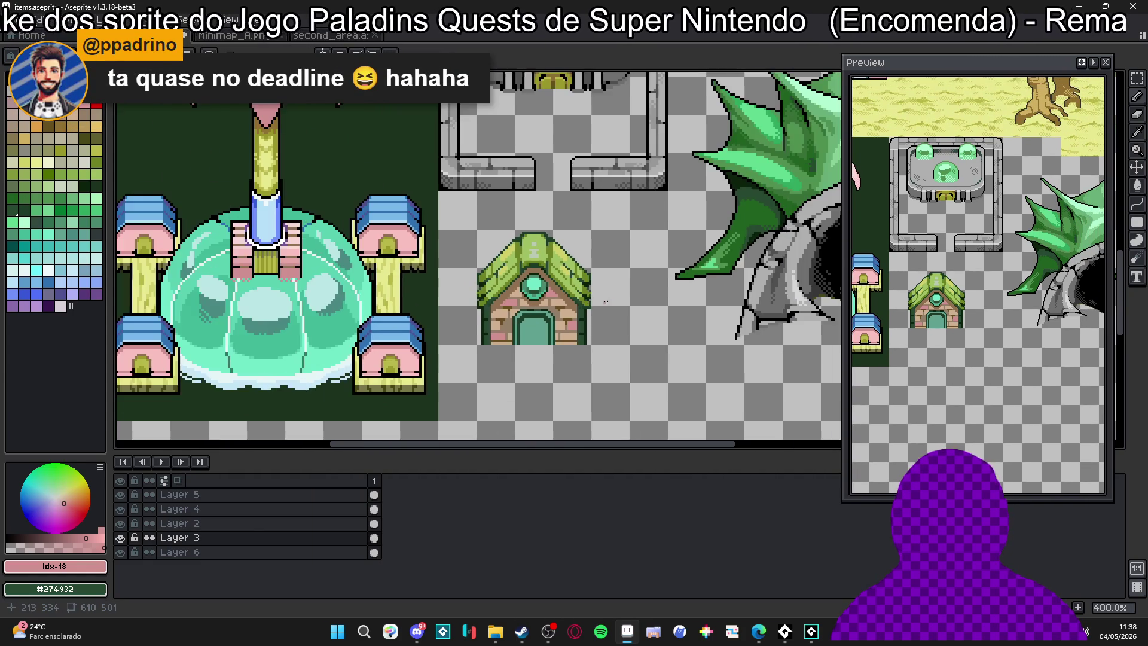
scroll(605, 302, "up", 6)
With dark brown #685020, extend the right-wall mortar rows and add a short vertical joint
left_click(558, 301, "alt")
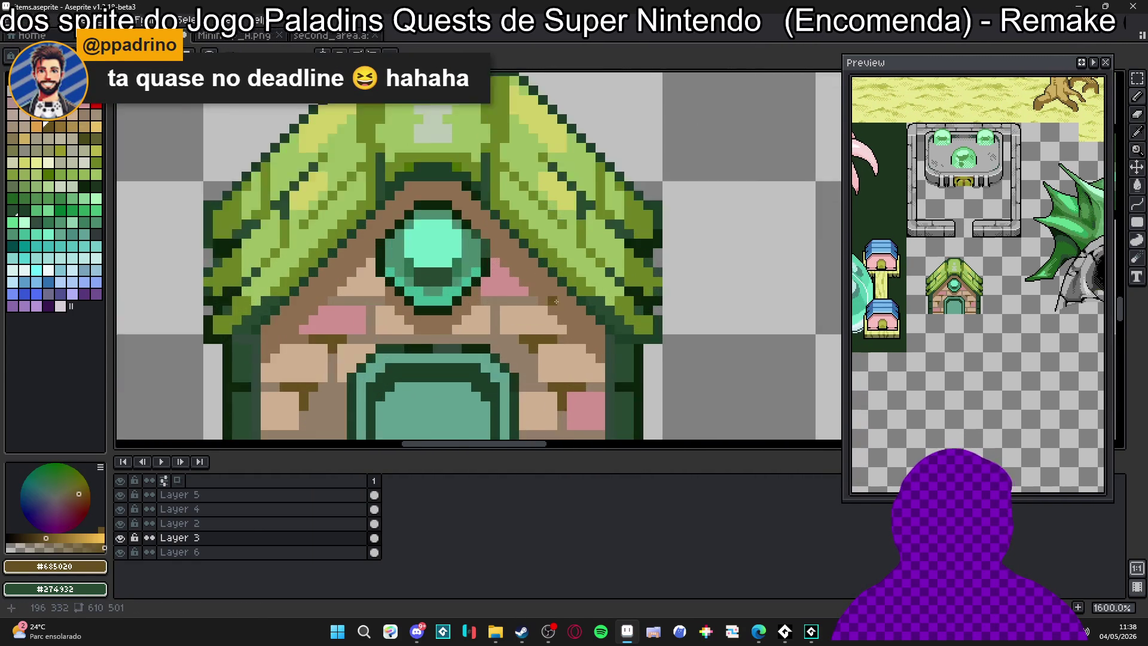
scroll(558, 301, "up", 2)
left_click_drag(560, 303, 580, 303)
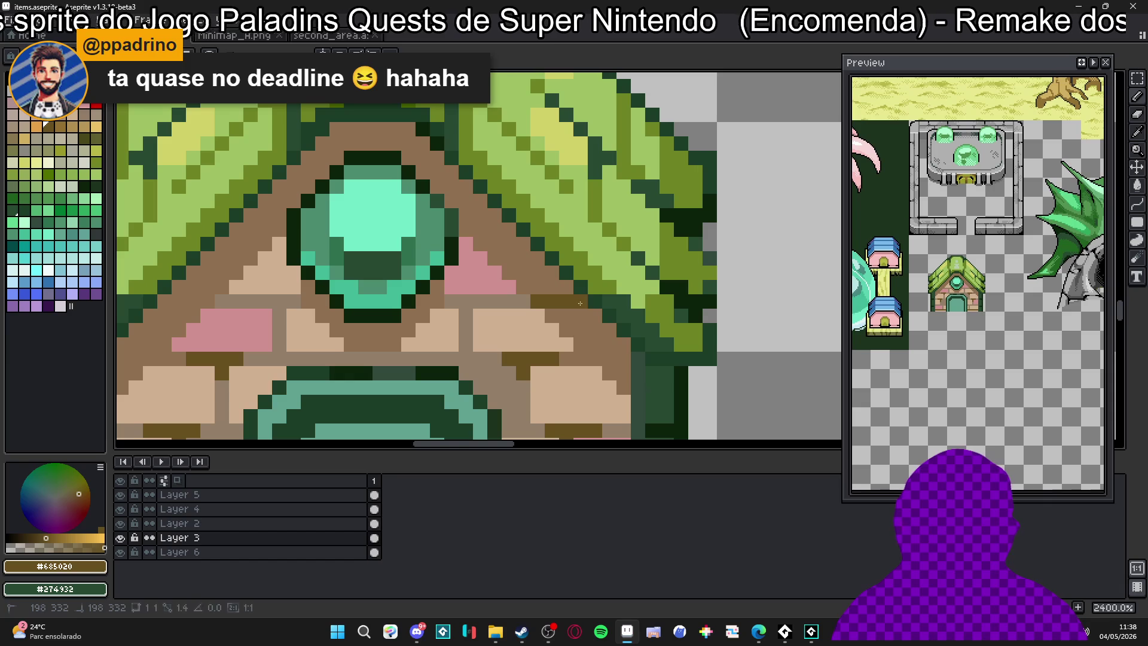
left_click_drag(584, 354, 580, 316)
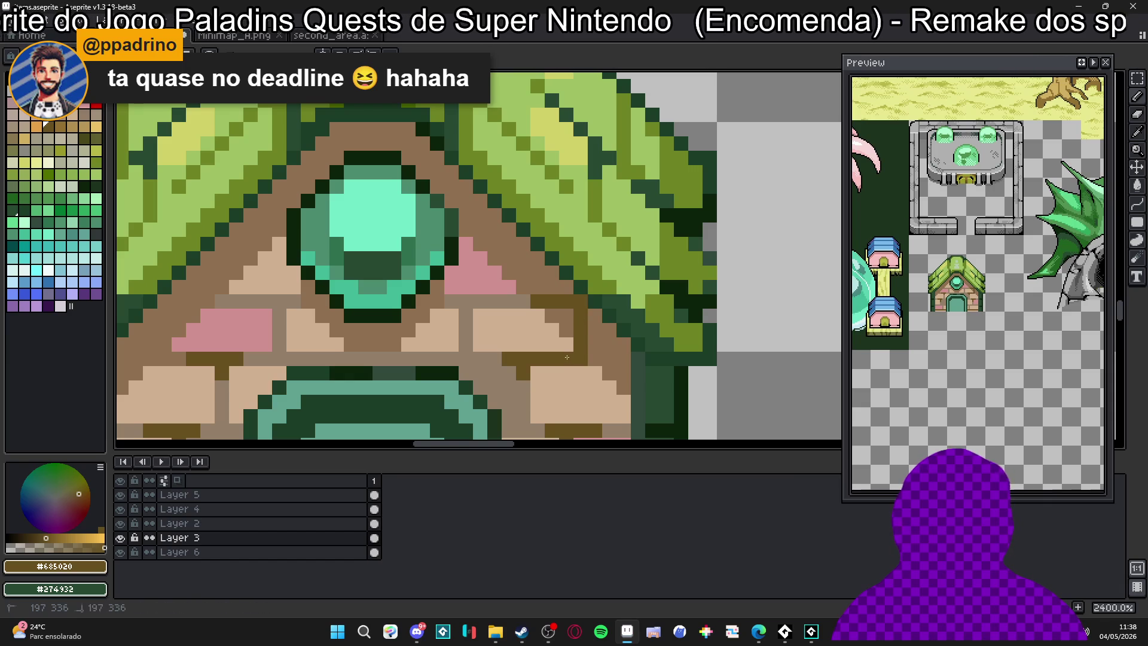
left_click_drag(593, 356, 625, 357)
scroll(418, 311, "left", 3)
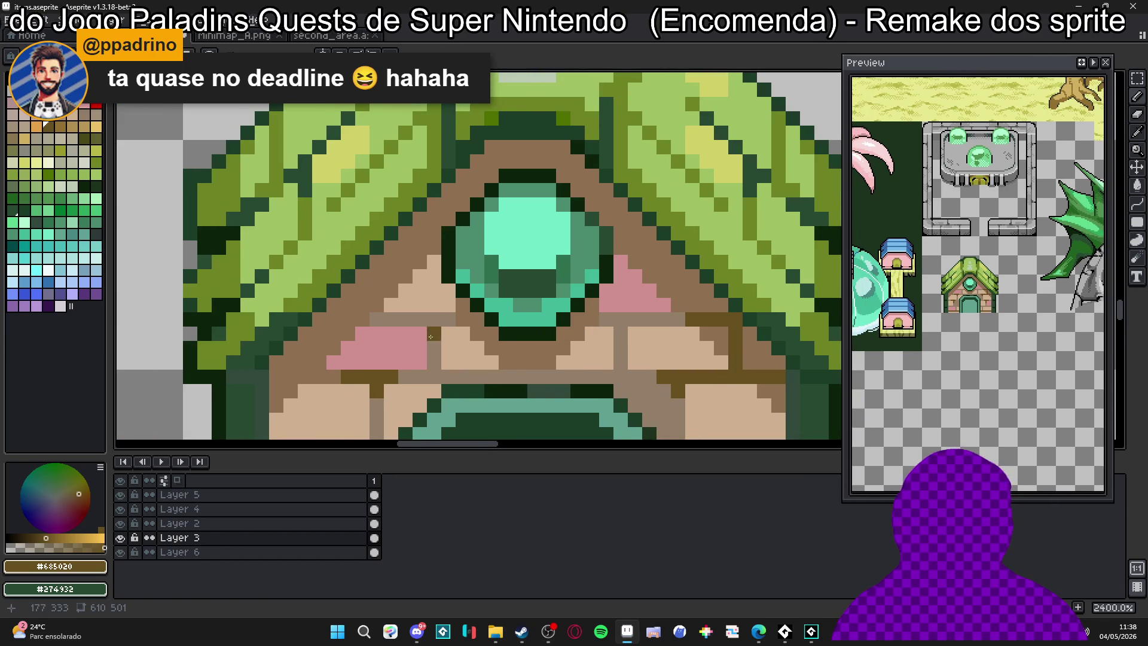
Draw dark-brown mortar lines across the left wall and on both sides of the emerald
mouse_move(363, 319)
left_mouse_down()
mouse_move(362, 277)
mouse_move(348, 320)
mouse_move(319, 323)
mouse_move(322, 378)
mouse_move(323, 337)
left_mouse_up()
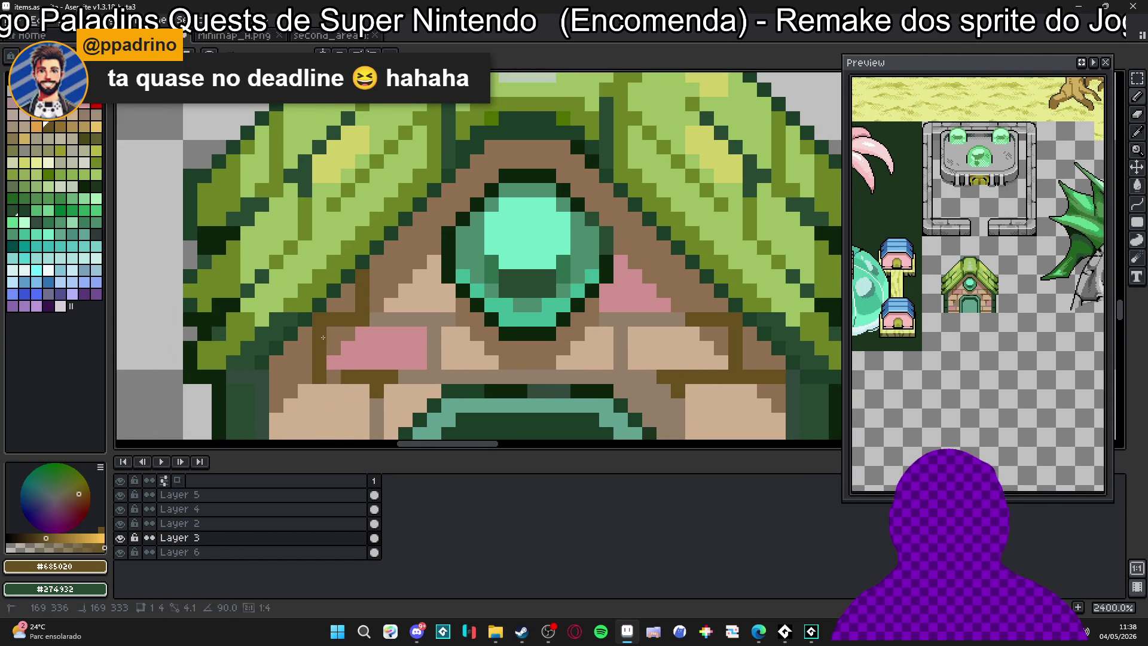
left_click_drag(307, 383, 277, 380)
left_click(409, 250)
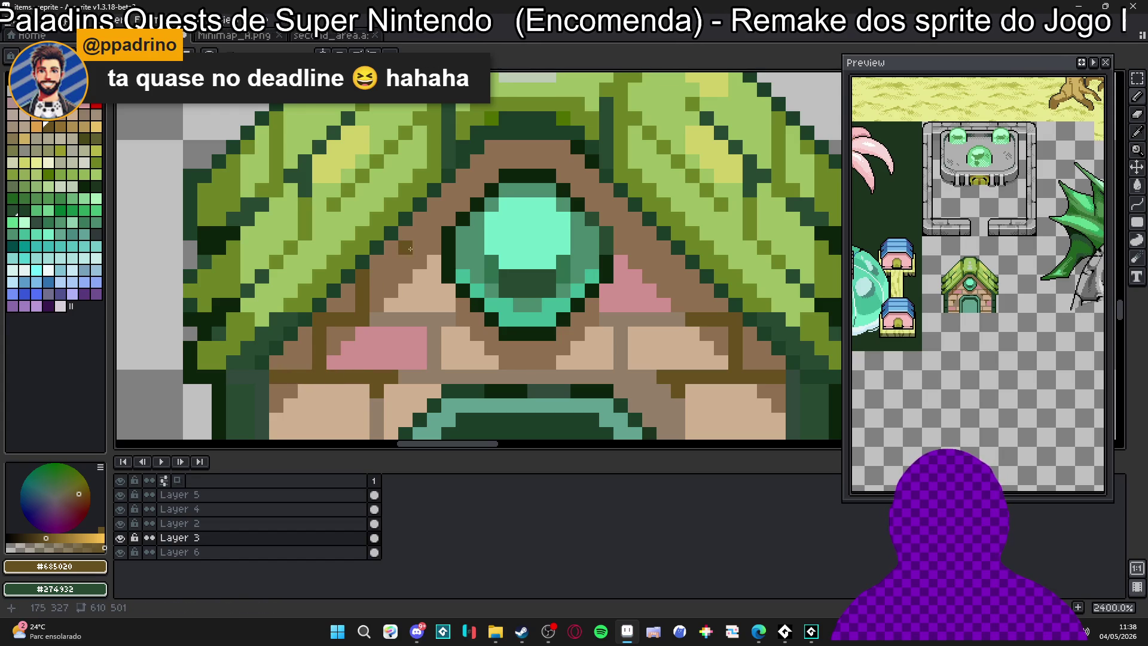
left_click_drag(426, 249, 387, 254)
left_click_drag(604, 248, 666, 248)
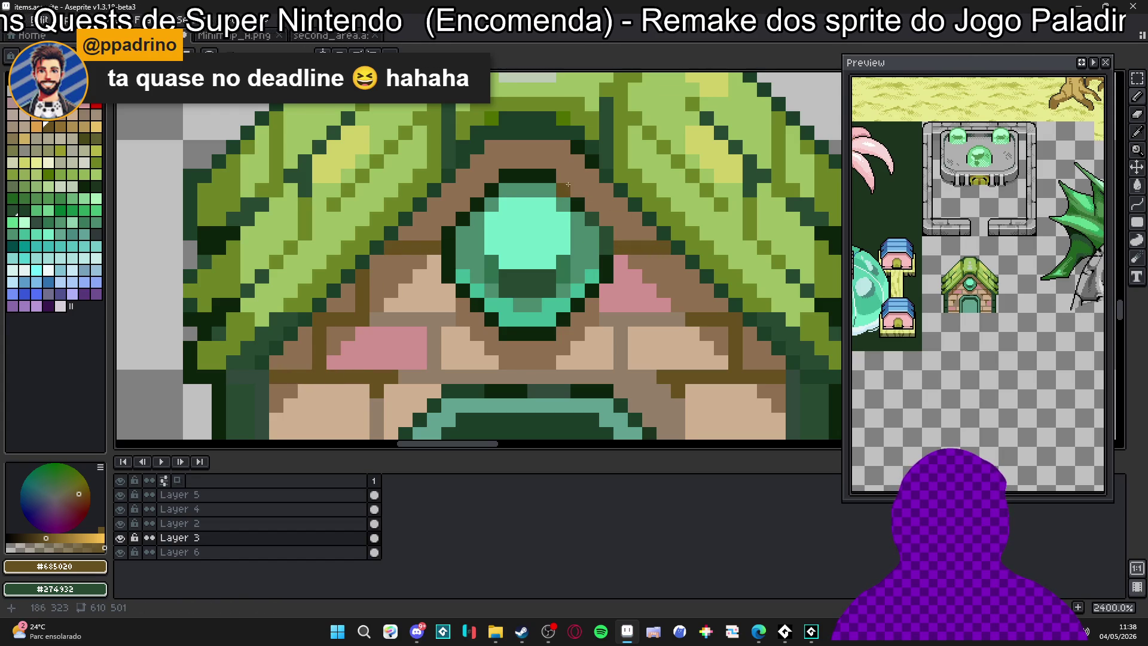
scroll(576, 177, "down", 5)
left_click_drag(614, 244, 587, 286)
scroll(610, 243, "down", 1)
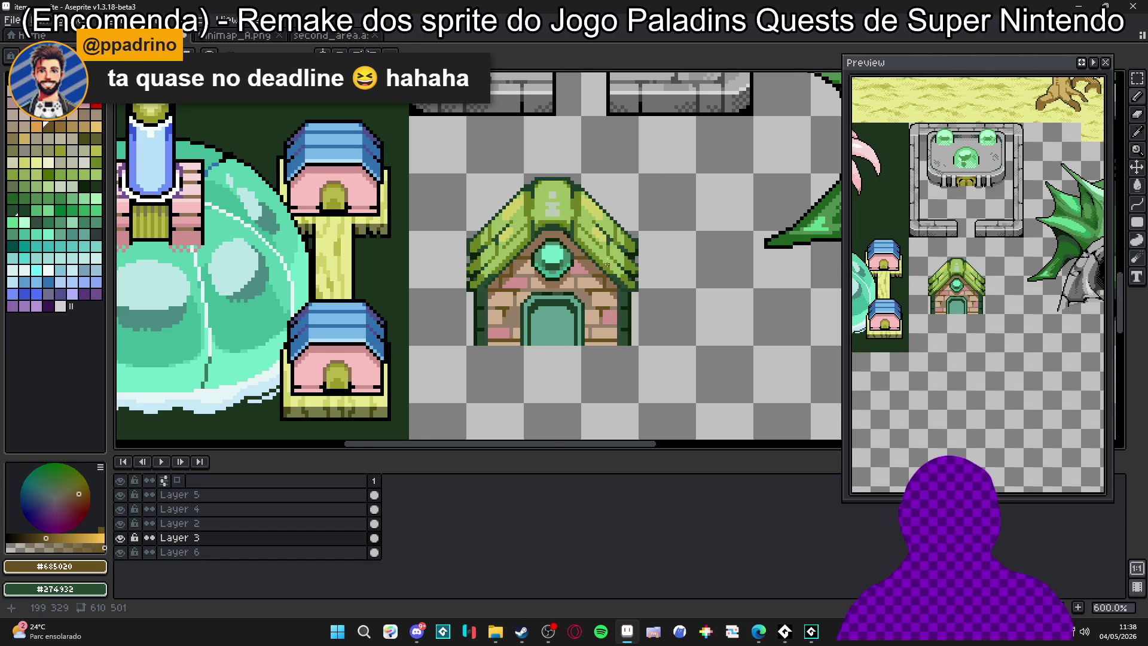
Extend the roof's dark-green outline and add dark-brown brick pixels beside the emerald
scroll(607, 264, "up", 7)
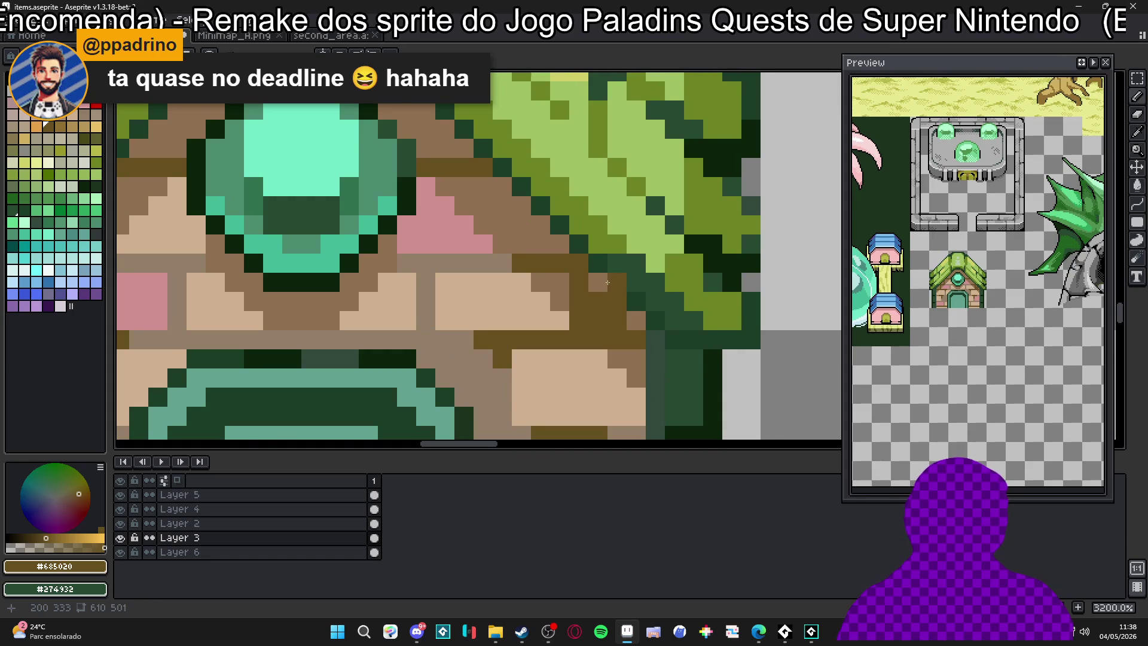
left_click_drag(607, 283, 642, 329)
scroll(643, 315, "down", 3)
scroll(464, 265, "up", 3)
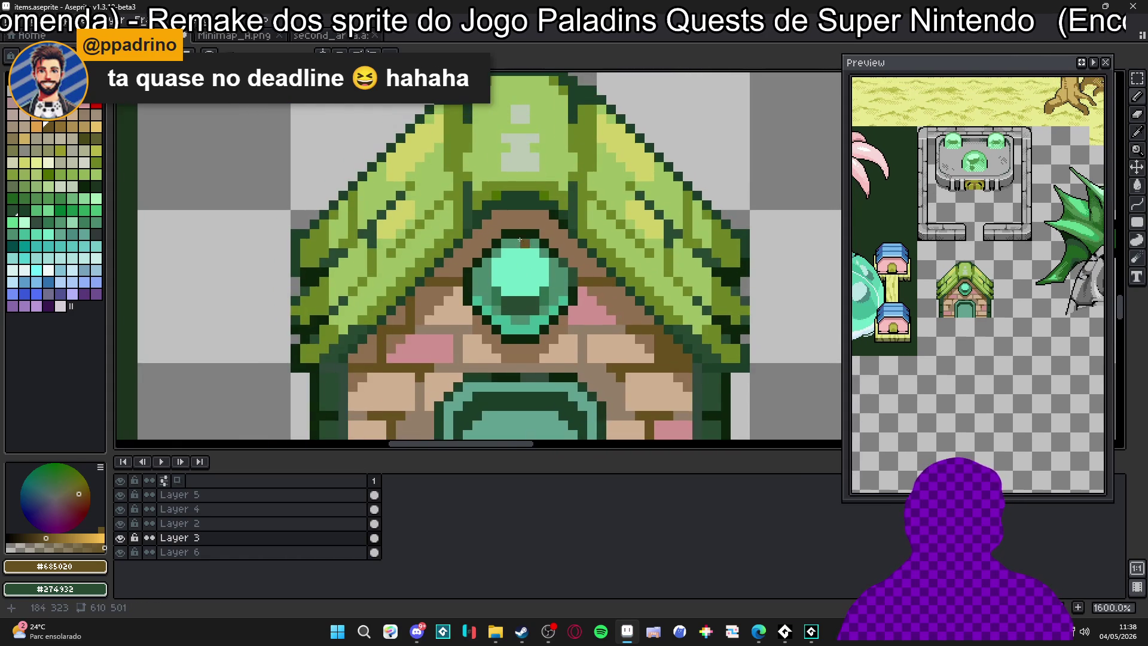
mouse_move(465, 265)
left_mouse_down()
mouse_move(441, 284)
mouse_move(484, 246)
left_mouse_up()
scroll(434, 291, "down", 5)
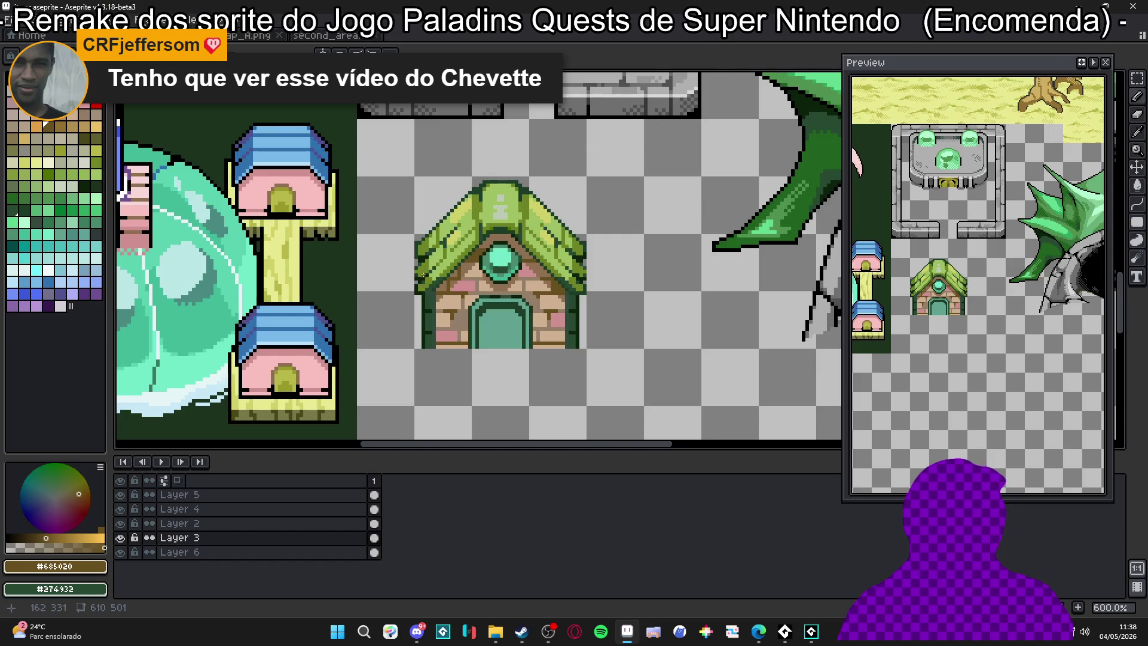
scroll(423, 275, "up", 5)
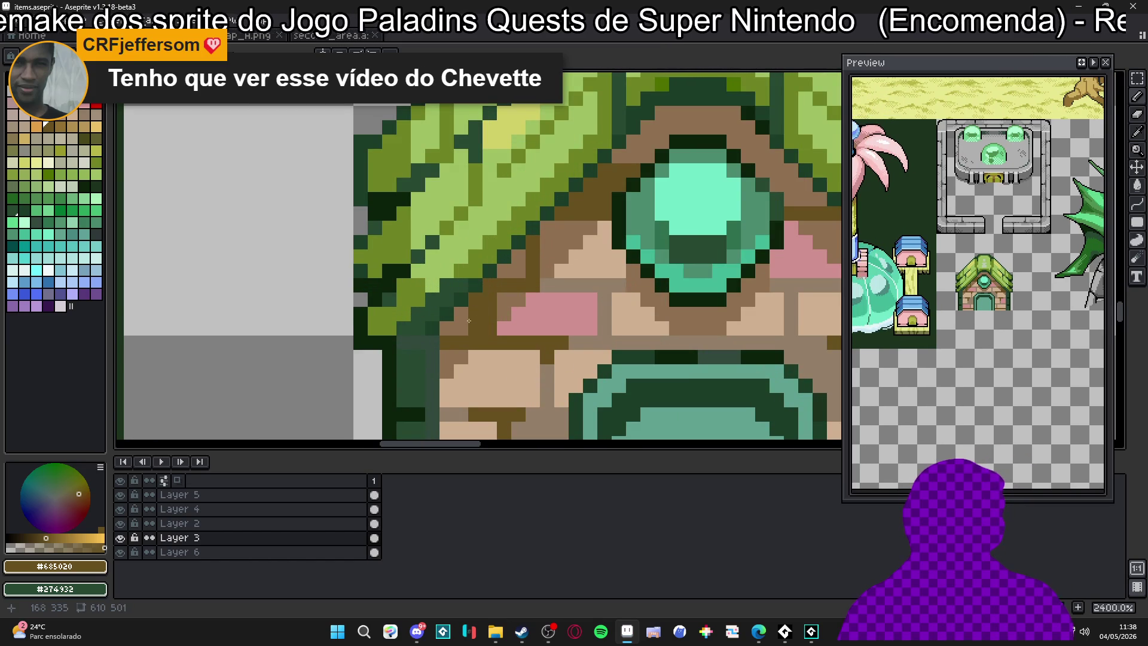
scroll(449, 326, "down", 6)
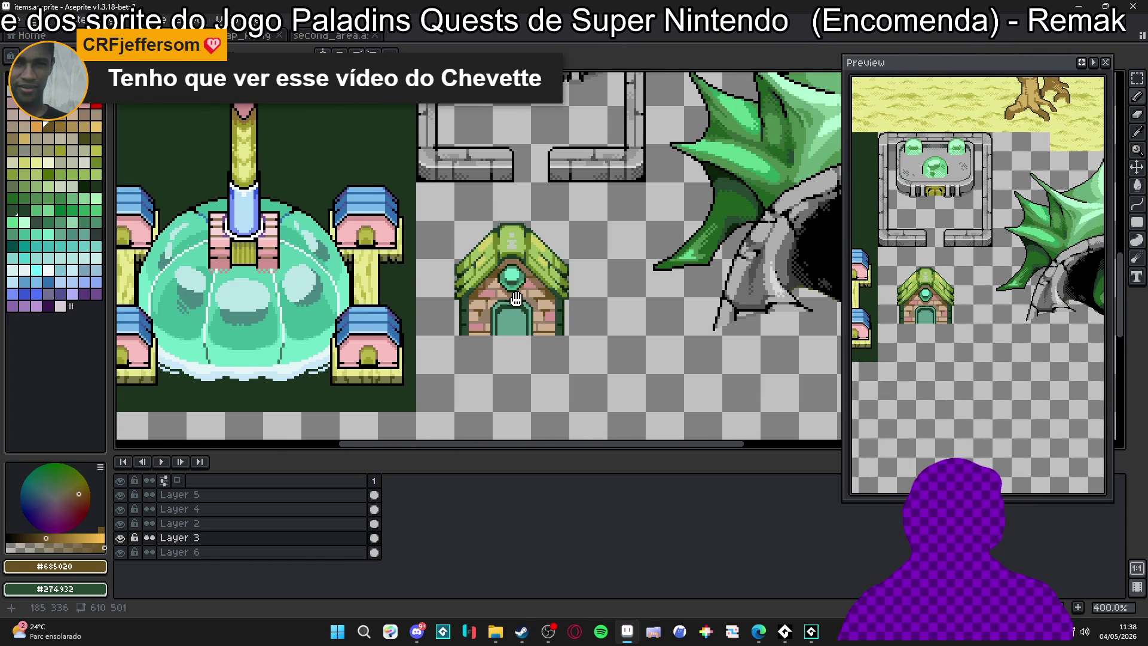
Select the finished 48x48 house and switch to the second_area map
left_click_drag(516, 299, 517, 301)
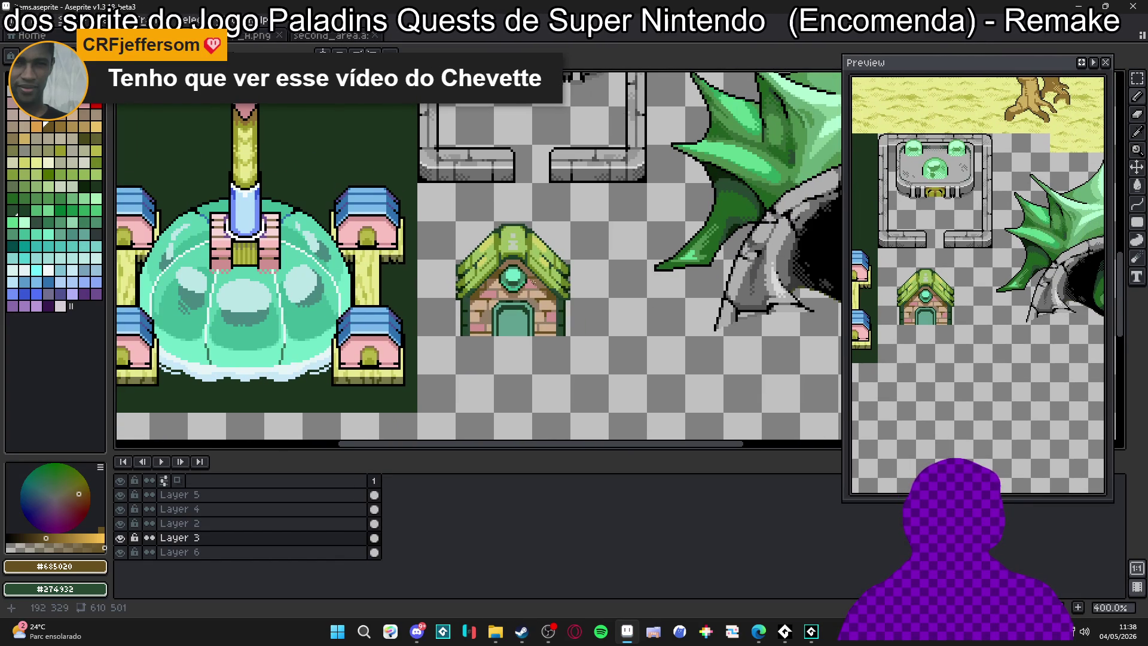
left_click_drag(537, 281, 541, 310)
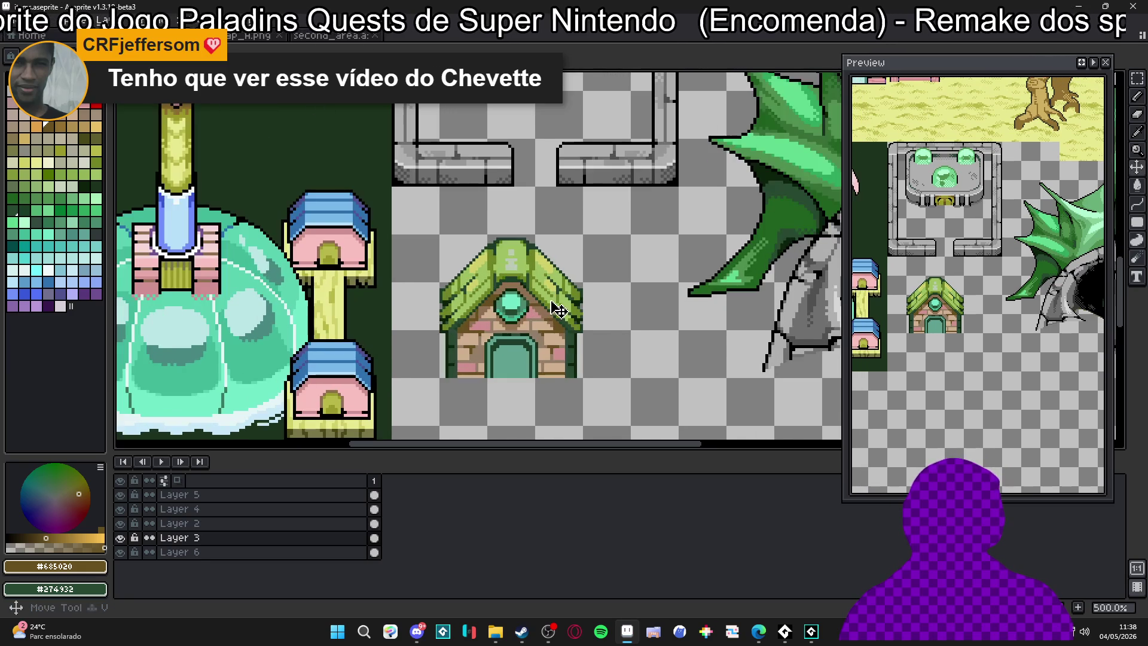
scroll(541, 311, "down", 1)
scroll(548, 328, "up", 1)
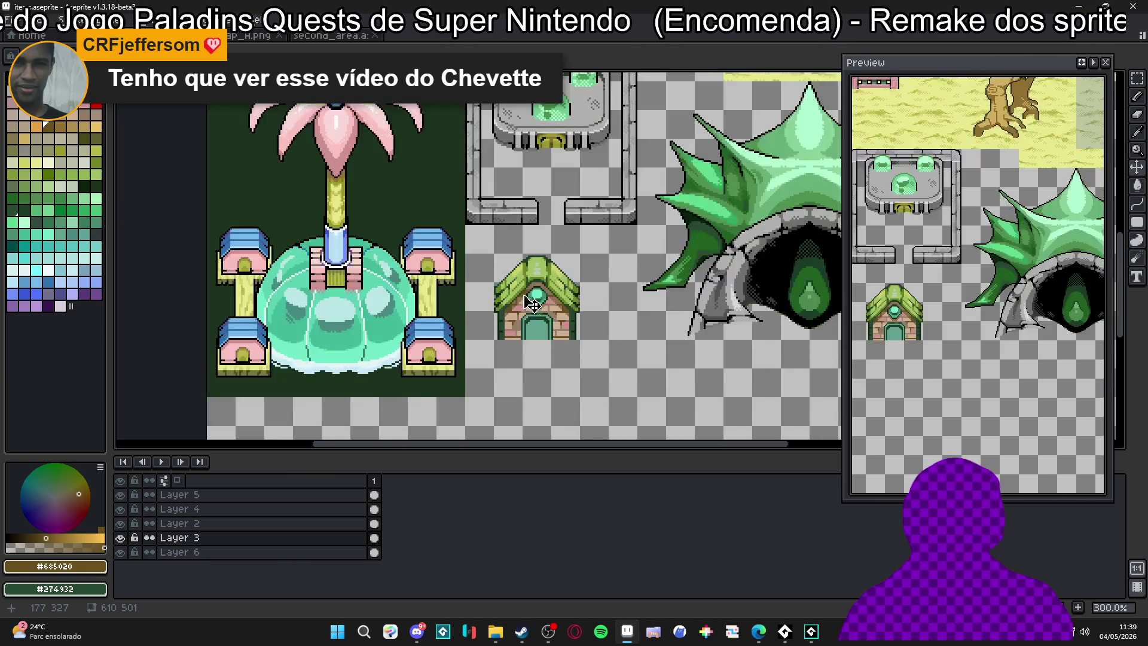
scroll(529, 300, "down", 1)
scroll(544, 302, "up", 2)
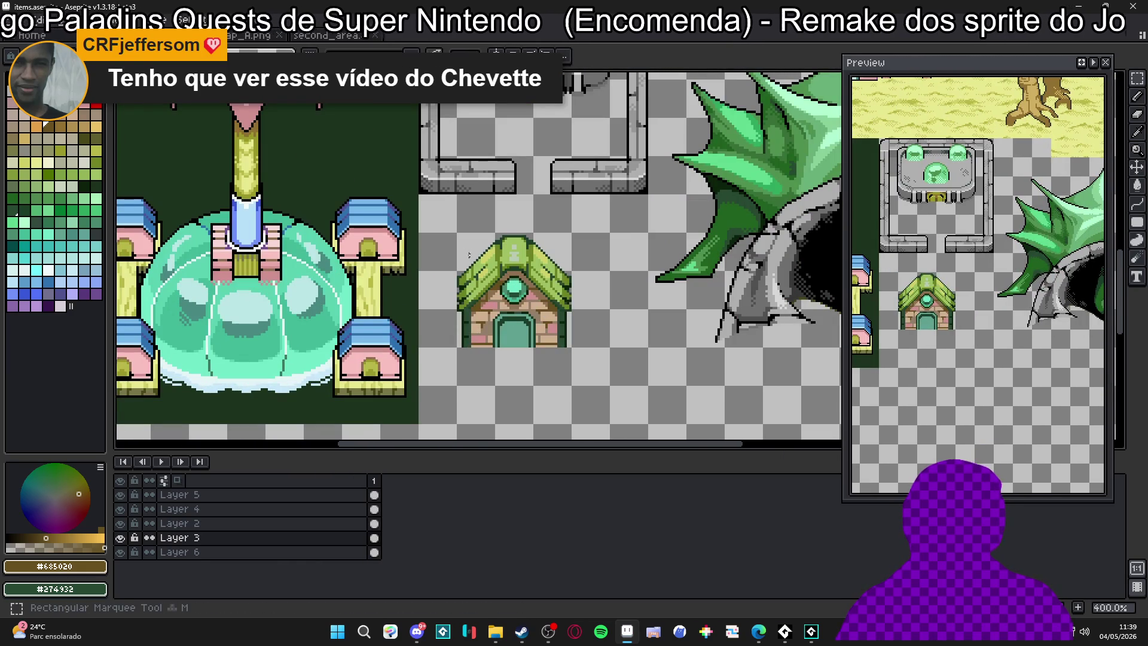
left_click_drag(455, 231, 573, 349)
left_click(331, 35)
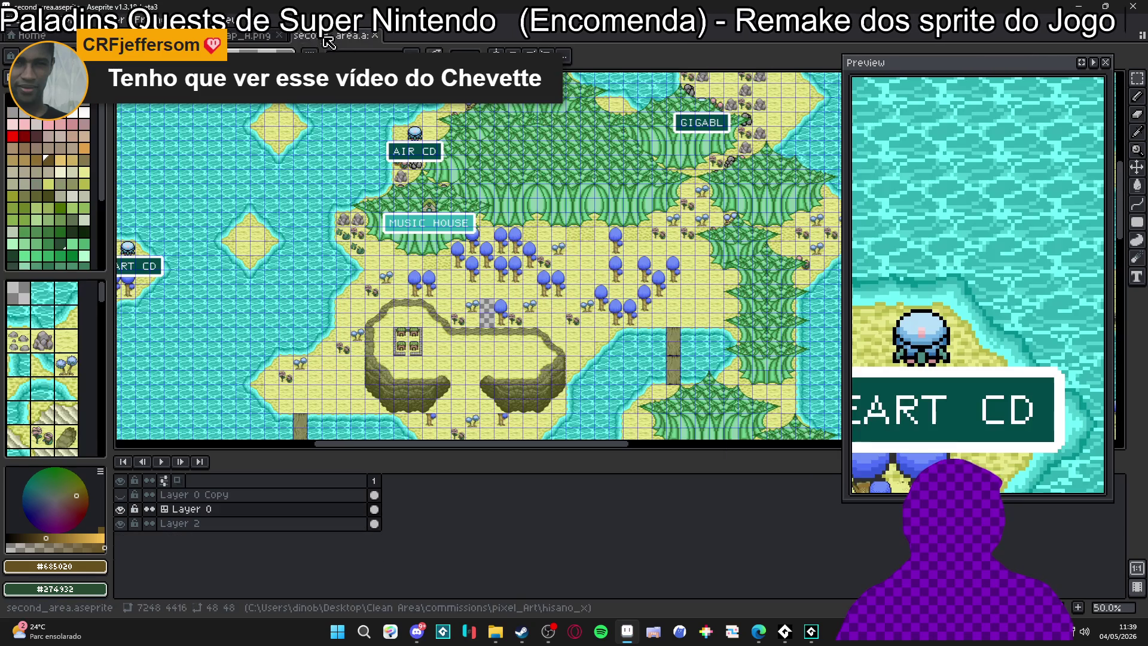
Delete the old house tile above the MUSIC HOUSE sign and paste the new house there
scroll(450, 195, "up", 7)
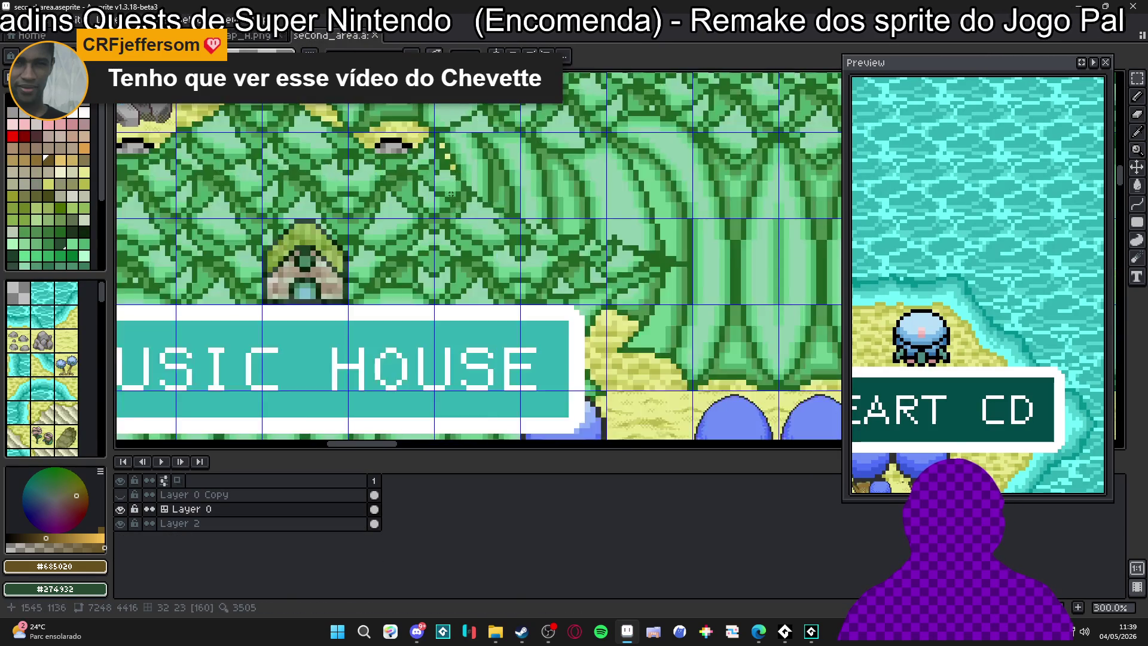
left_click_drag(263, 289, 321, 274)
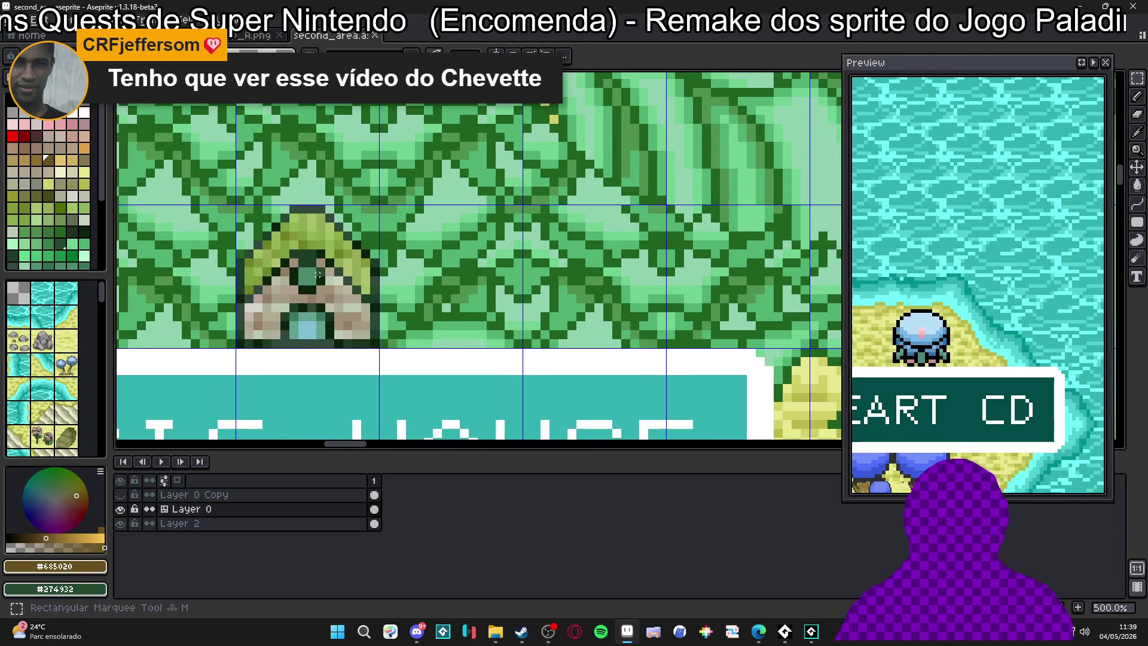
key("Delete")
key("ctrl+v")
mouse_move(589, 278)
left_mouse_down()
mouse_move(254, 314)
mouse_move(263, 293)
mouse_move(284, 298)
left_mouse_up()
key("Return")
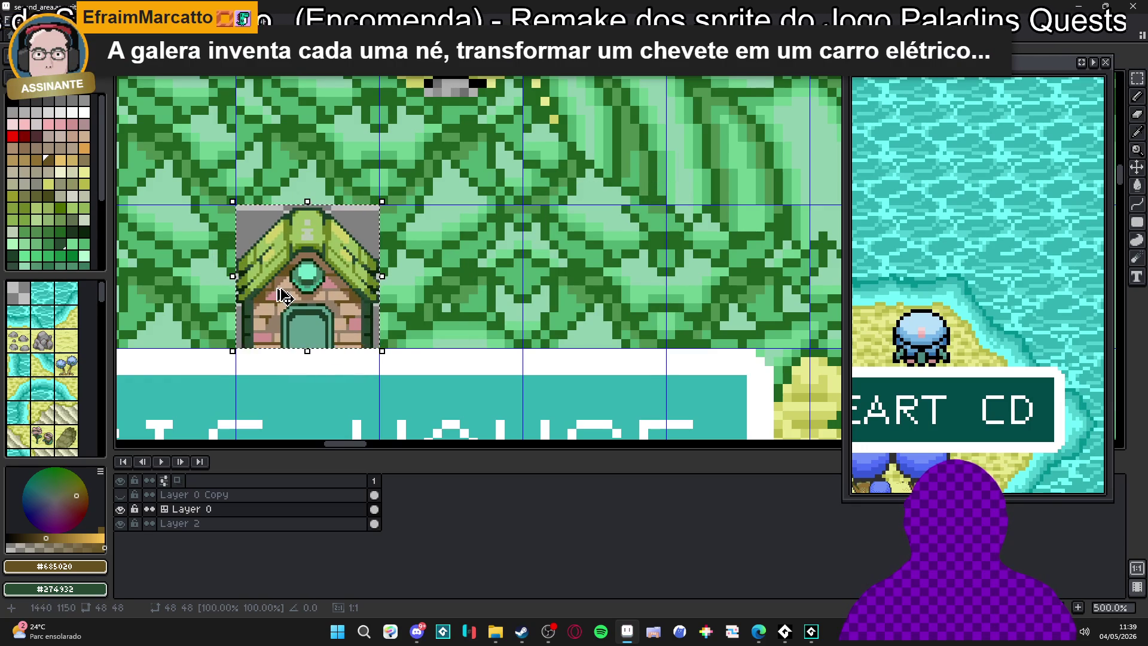
Save the updated second_area.aseprite map
scroll(334, 285, "down", 3)
scroll(334, 285, "down", 1)
scroll(466, 200, "up", 2)
key("ctrl+s")
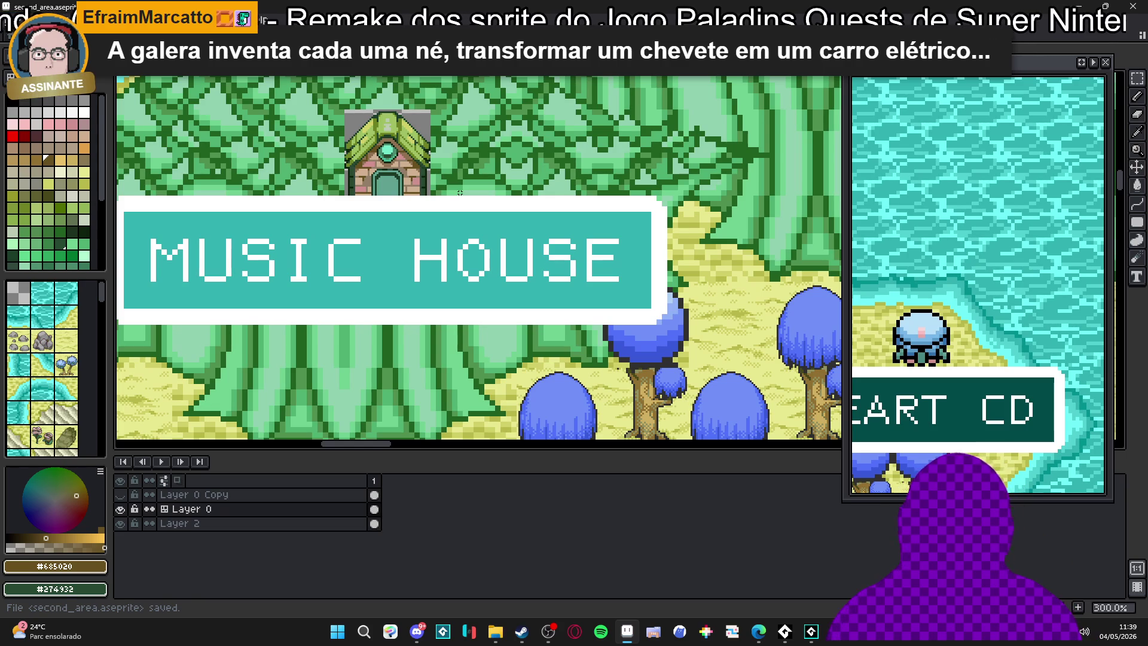
scroll(436, 207, "down", 2)
scroll(435, 207, "down", 2)
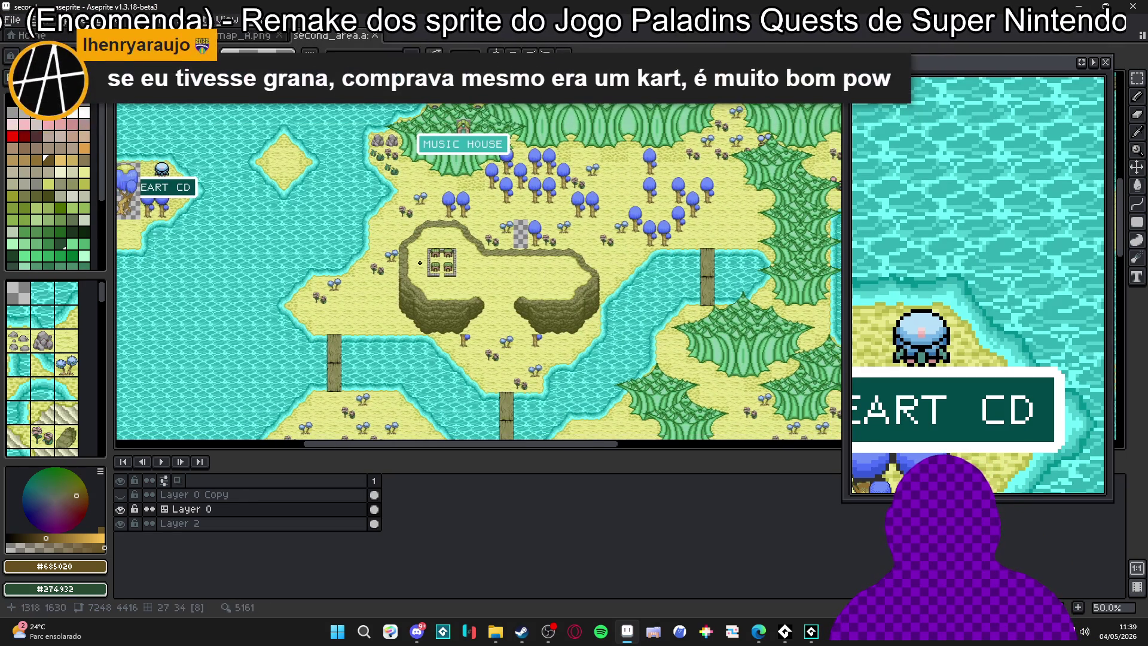
Hide Layer 0 and show Layer 0 Copy, toggling it once to compare
scroll(434, 246, "up", 4)
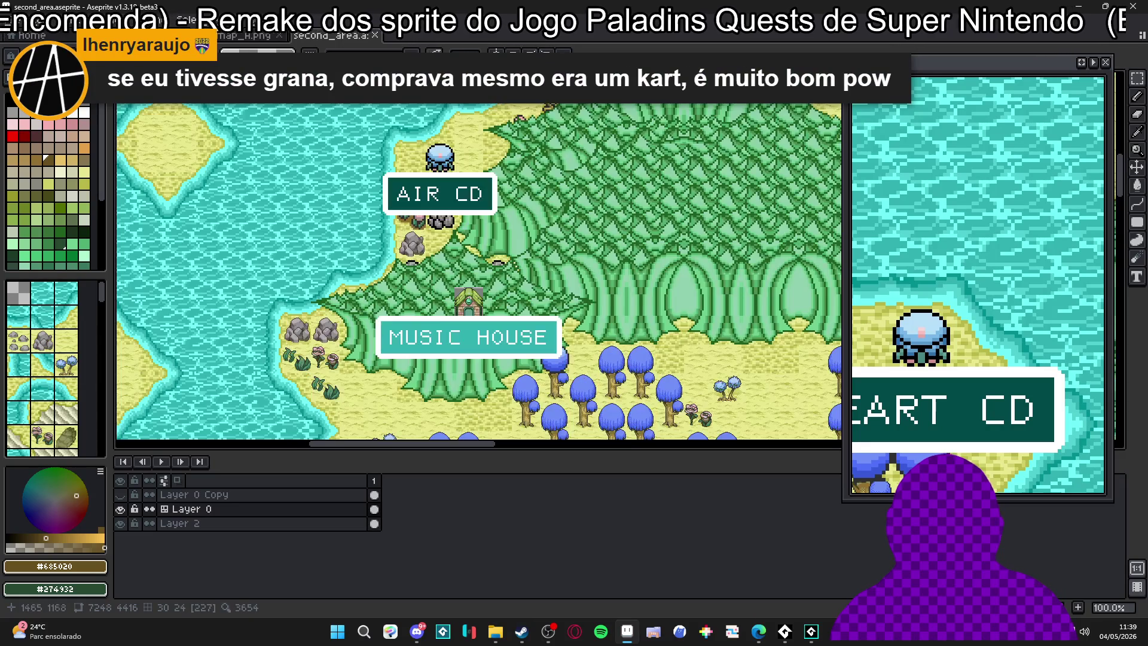
scroll(482, 322, "up", 1)
scroll(445, 346, "down", 1)
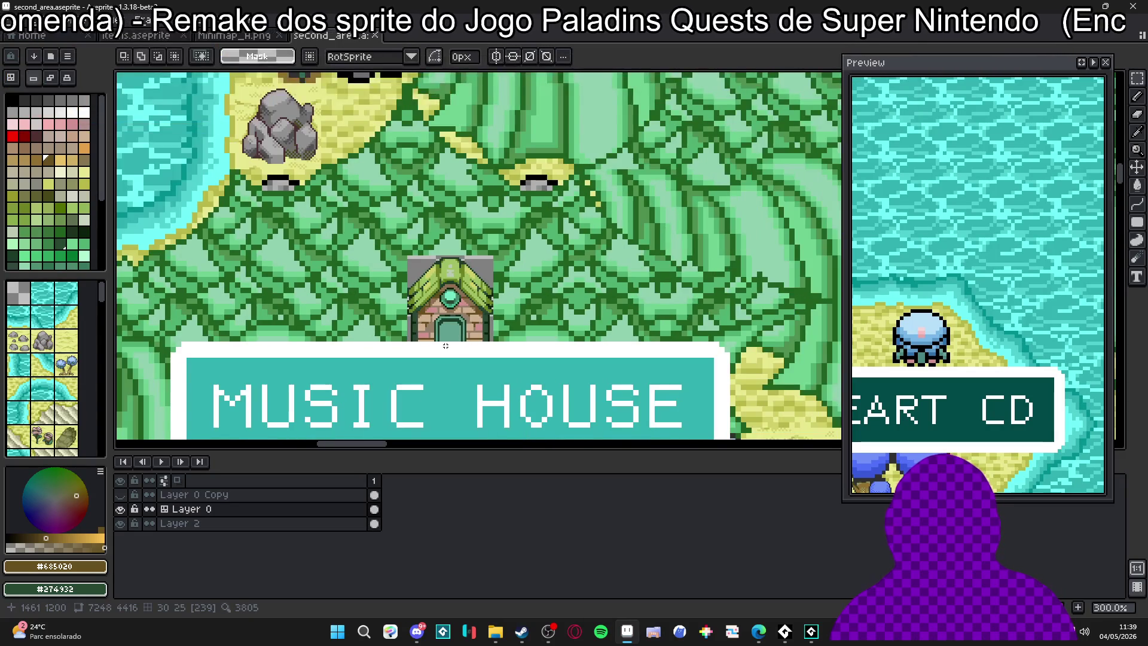
scroll(445, 346, "down", 2)
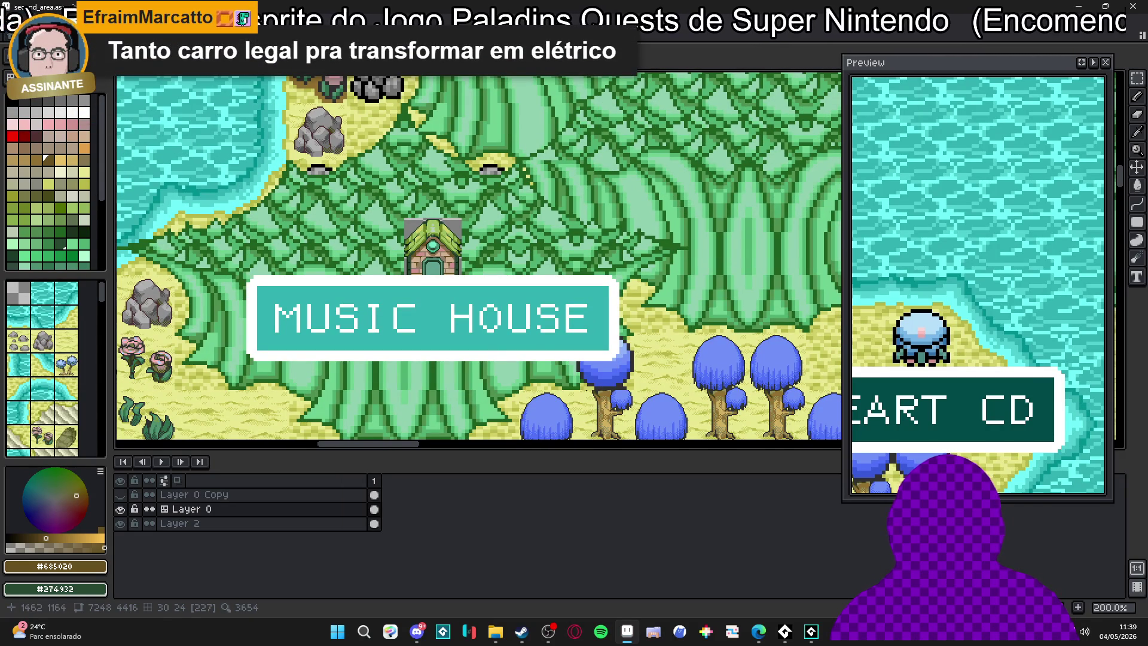
left_click(120, 509)
left_click(122, 499)
left_click(122, 499)
left_click(122, 499)
Make Layer 0 Copy the active layer, flick it off and on, then open Windows search
scroll(586, 251, "down", 4)
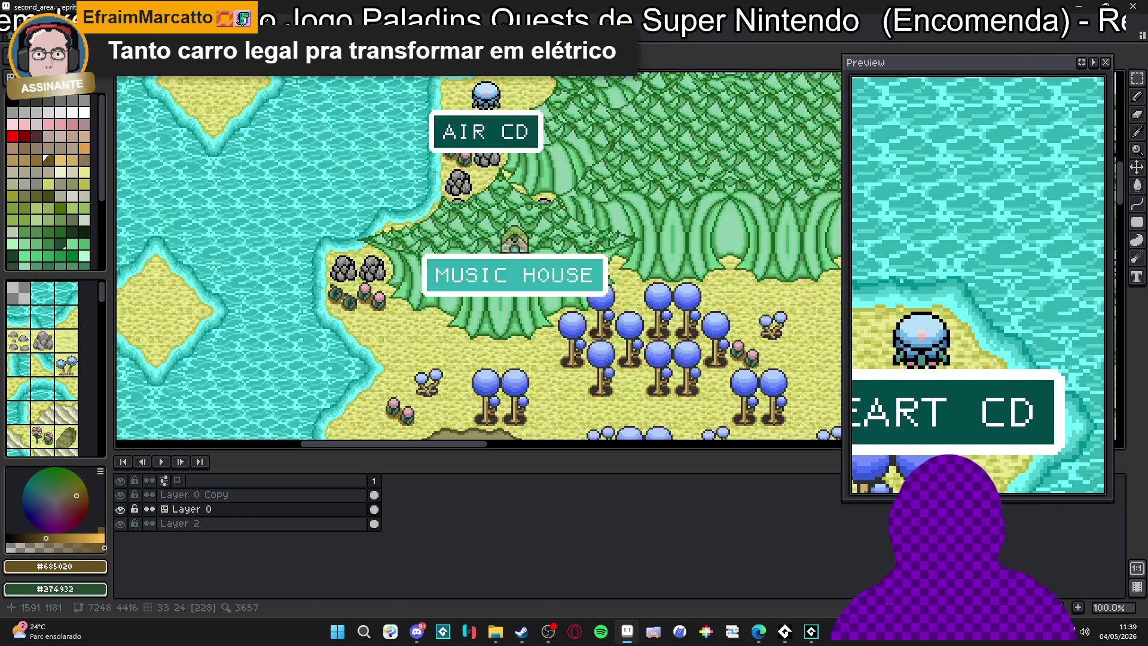
scroll(585, 251, "up", 4)
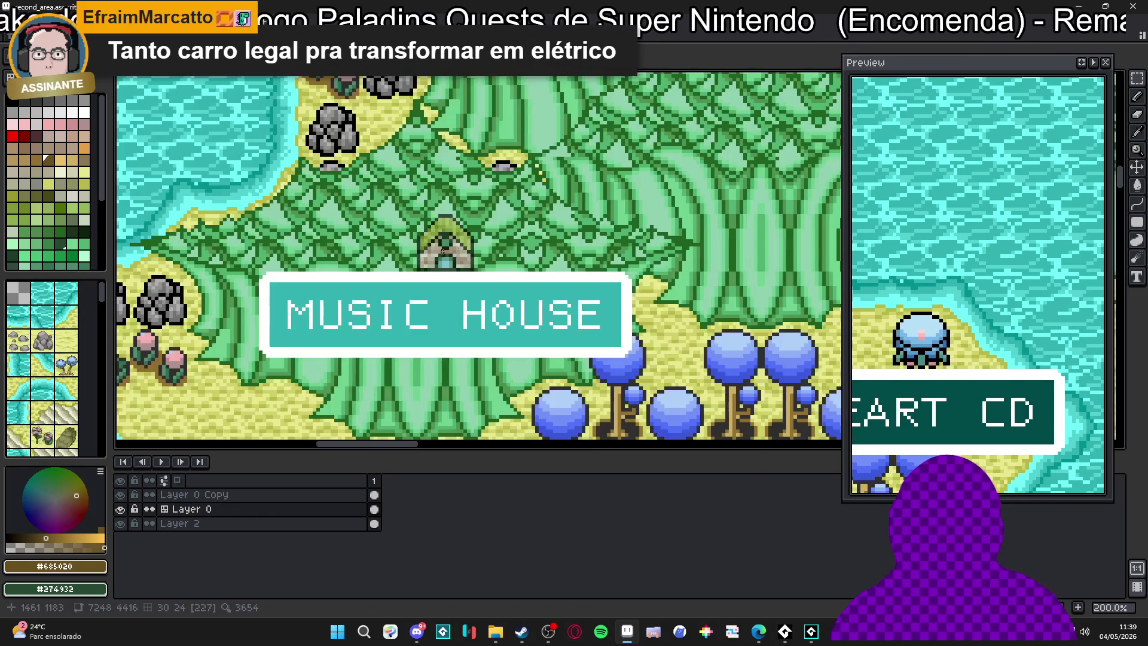
left_click(319, 496)
left_click(120, 495)
left_click(120, 495)
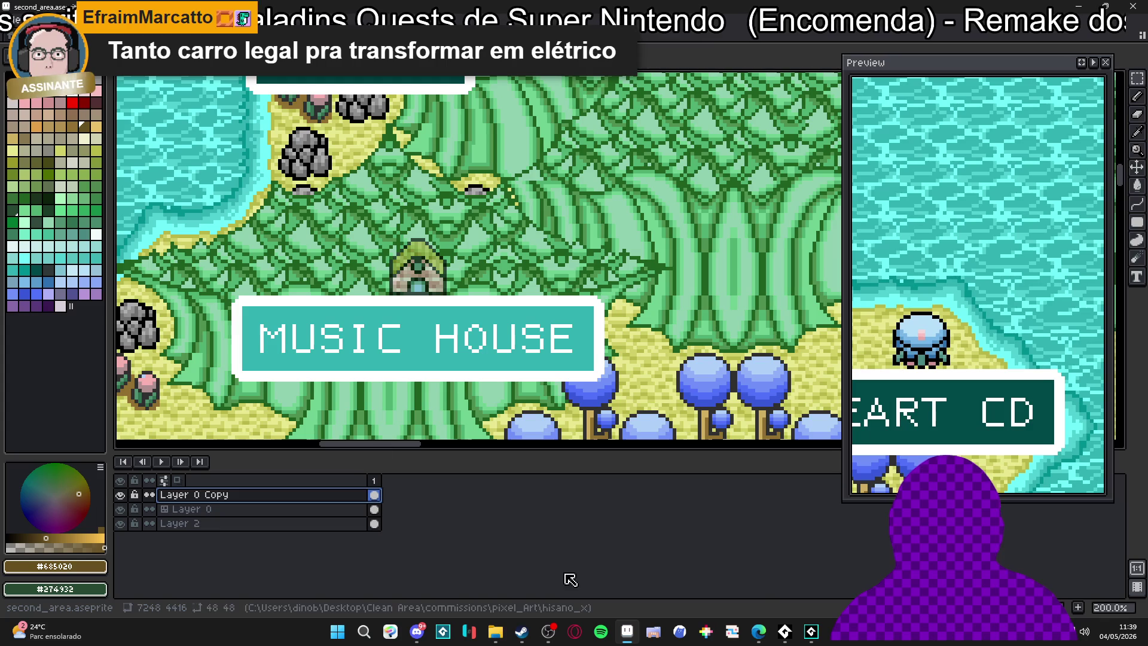
left_click(346, 640)
Launch LICEcap and narrow its capture frame to 620 x 566
type("licecap")
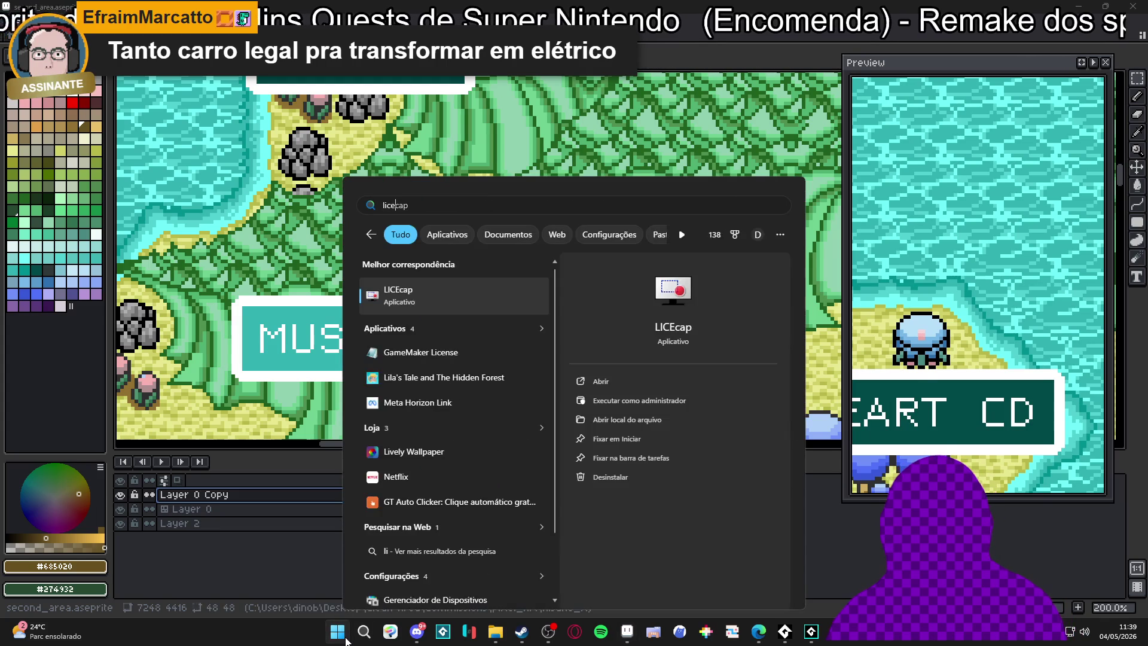
key("Return")
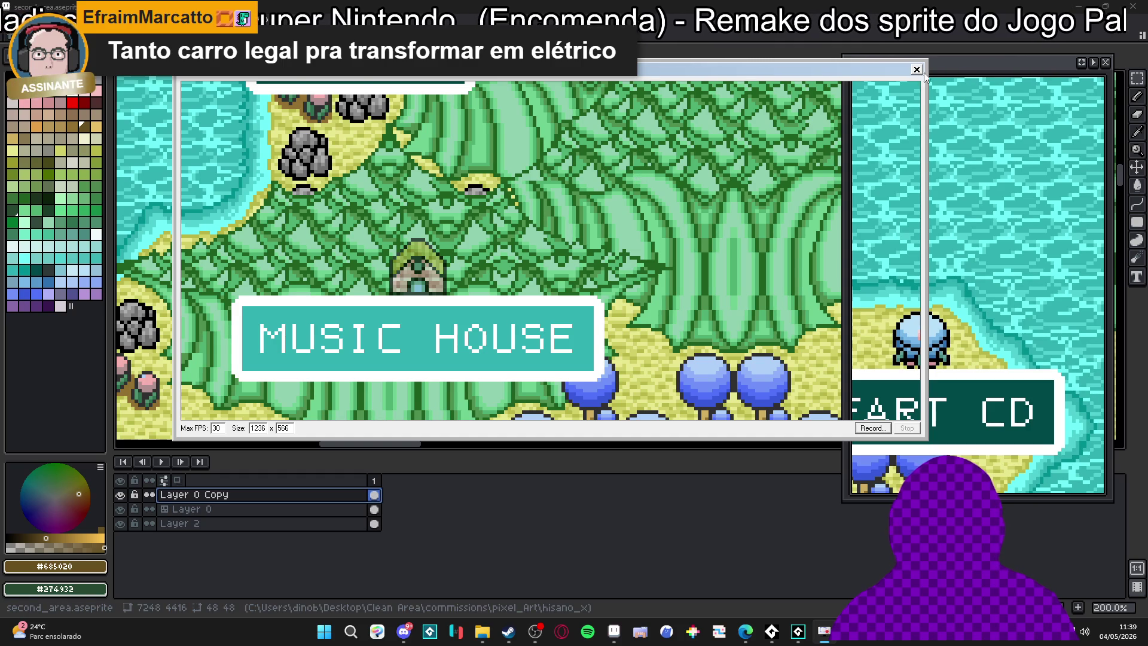
left_click_drag(927, 93, 562, 93)
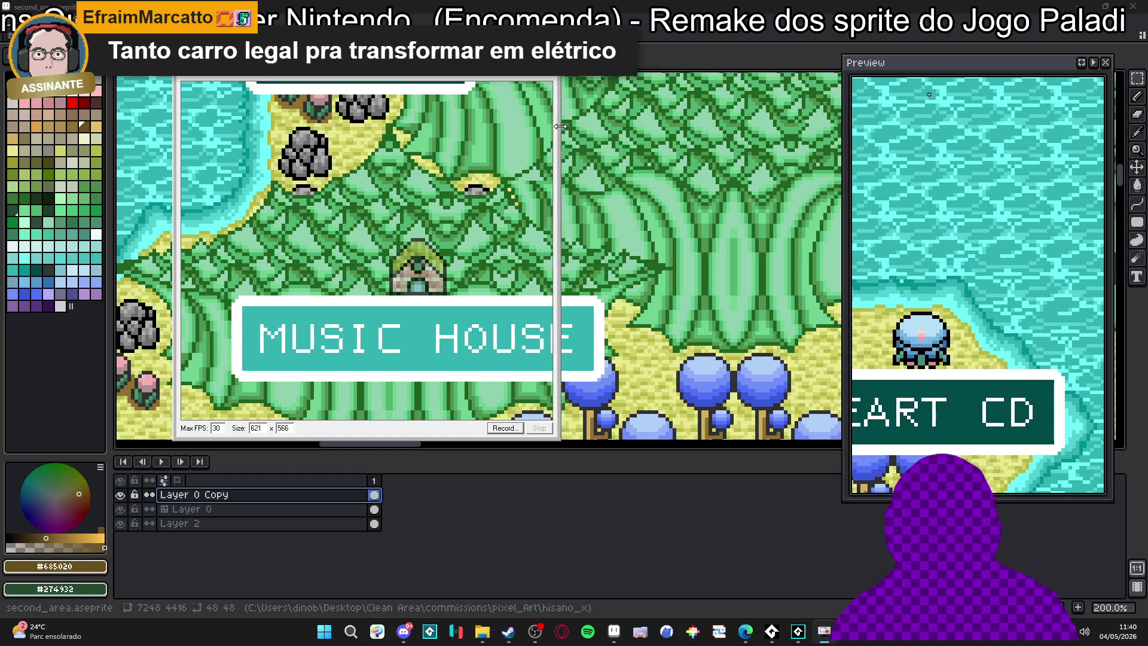
mouse_move(417, 78)
left_mouse_down()
mouse_move(479, 81)
mouse_move(458, 75)
left_mouse_up()
scroll(583, 182, "down", 3)
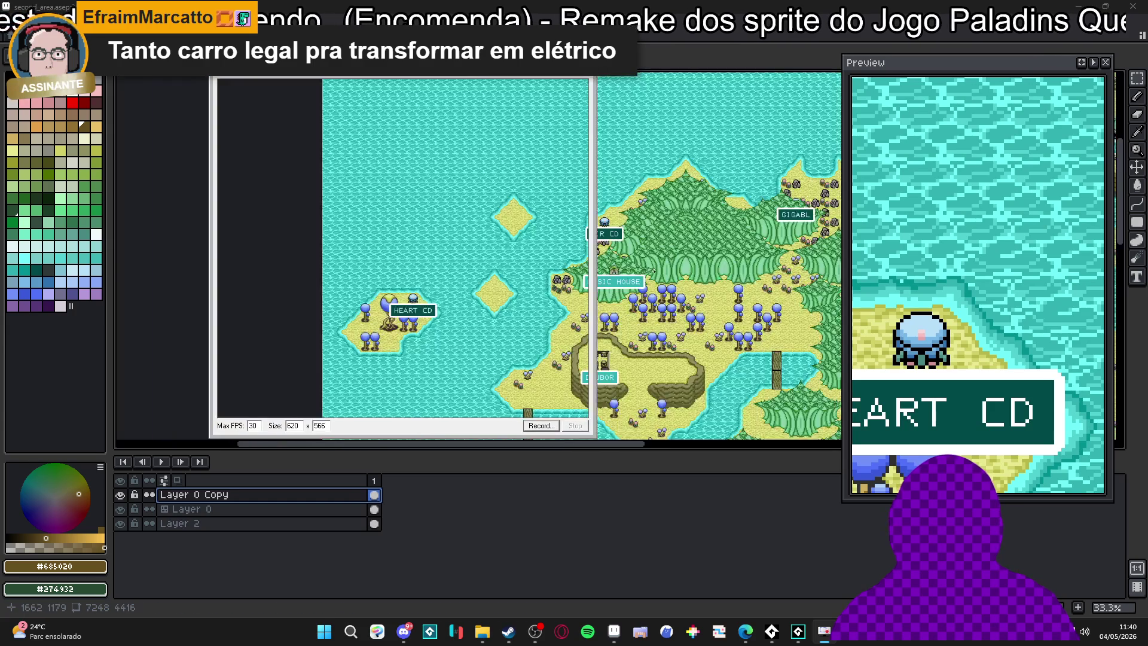
Zoom out and pan across the map past Lagon, Doubor, Music House and Jurayn
scroll(530, 198, "up", 3)
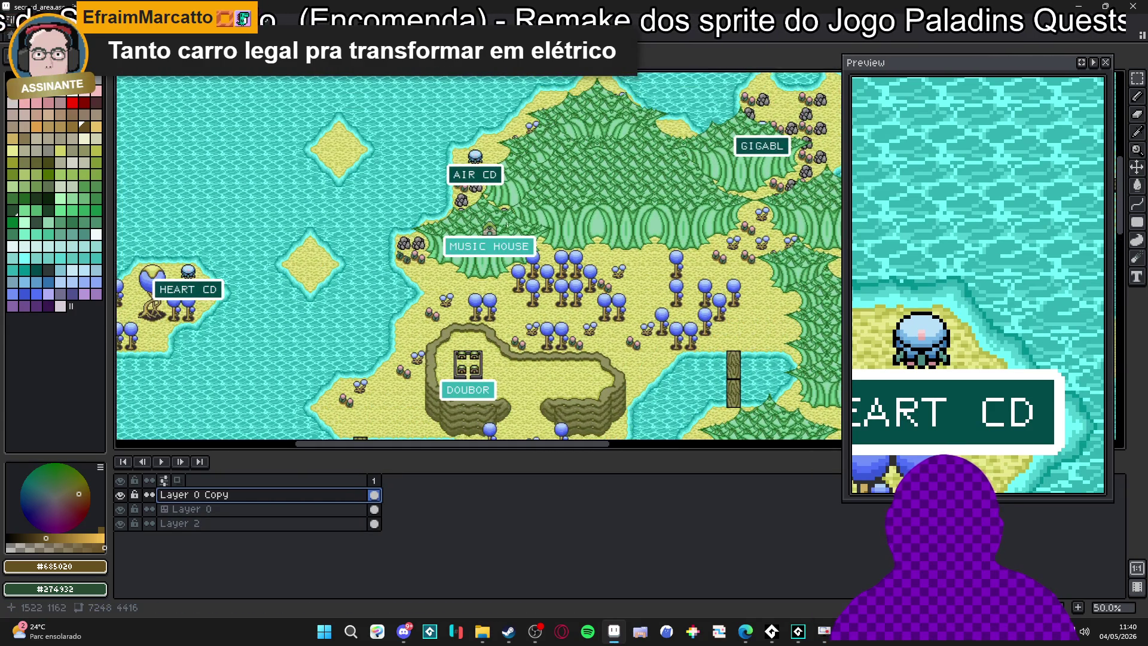
left_click_drag(621, 253, 479, 168)
mouse_move(658, 323)
left_mouse_down()
mouse_move(500, 210)
mouse_move(433, 189)
mouse_move(430, 312)
mouse_move(419, 281)
mouse_move(294, 392)
left_mouse_up()
scroll(430, 312, "down", 1)
mouse_move(644, 243)
left_mouse_down()
mouse_move(575, 270)
mouse_move(634, 198)
mouse_move(571, 133)
left_mouse_up()
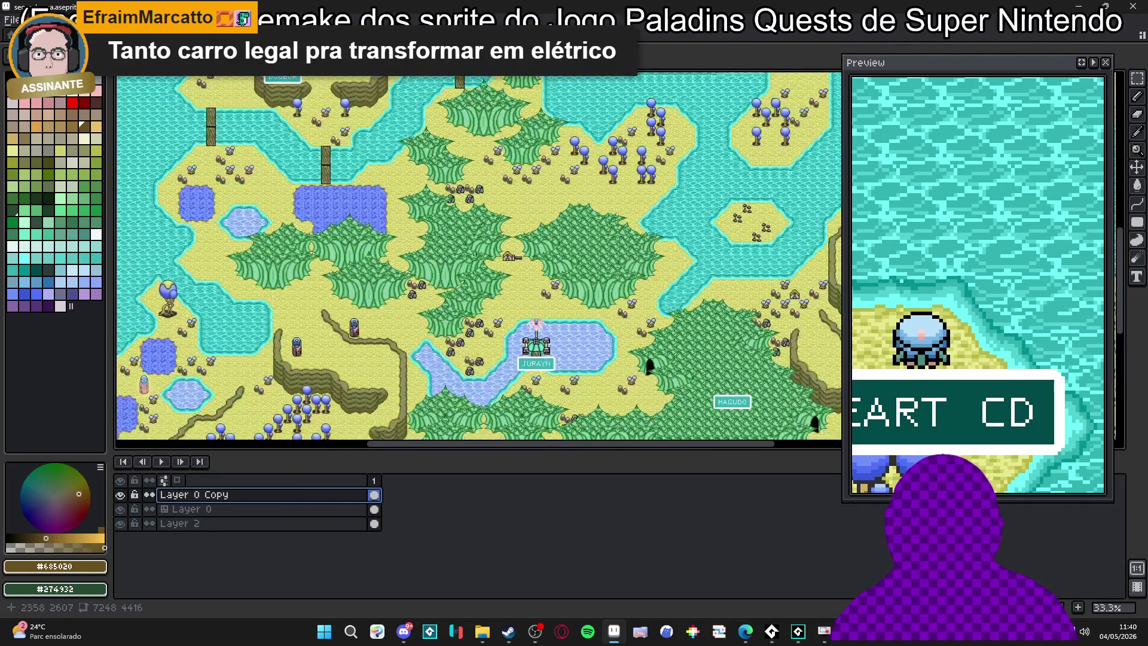
left_click_drag(475, 255, 496, 319)
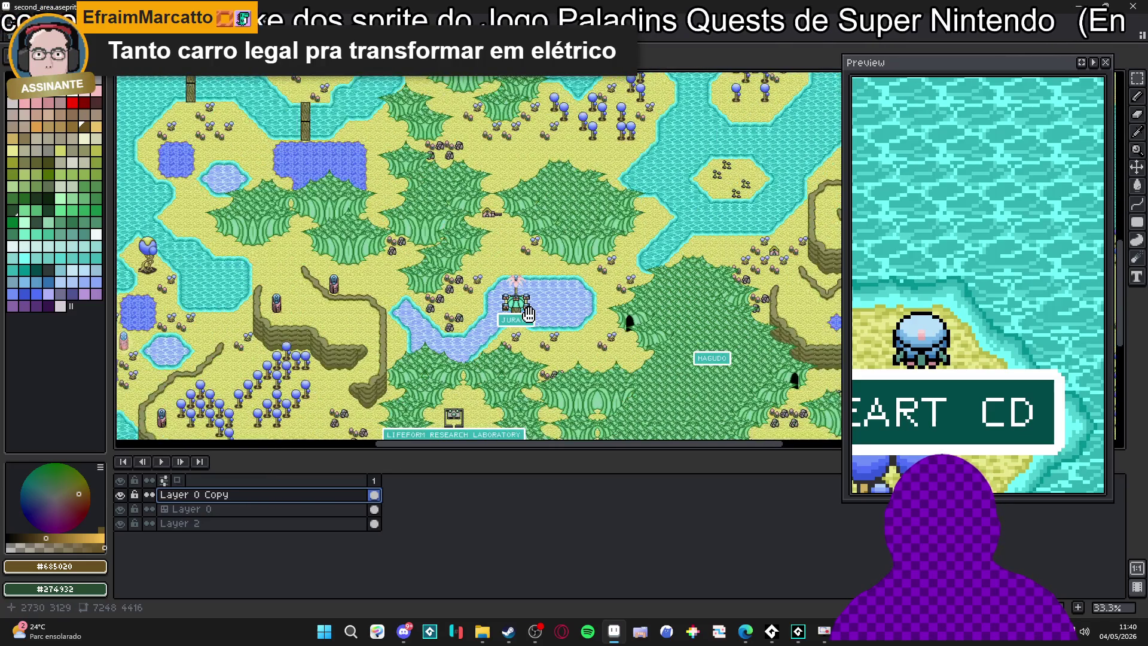
left_click_drag(528, 312, 556, 178)
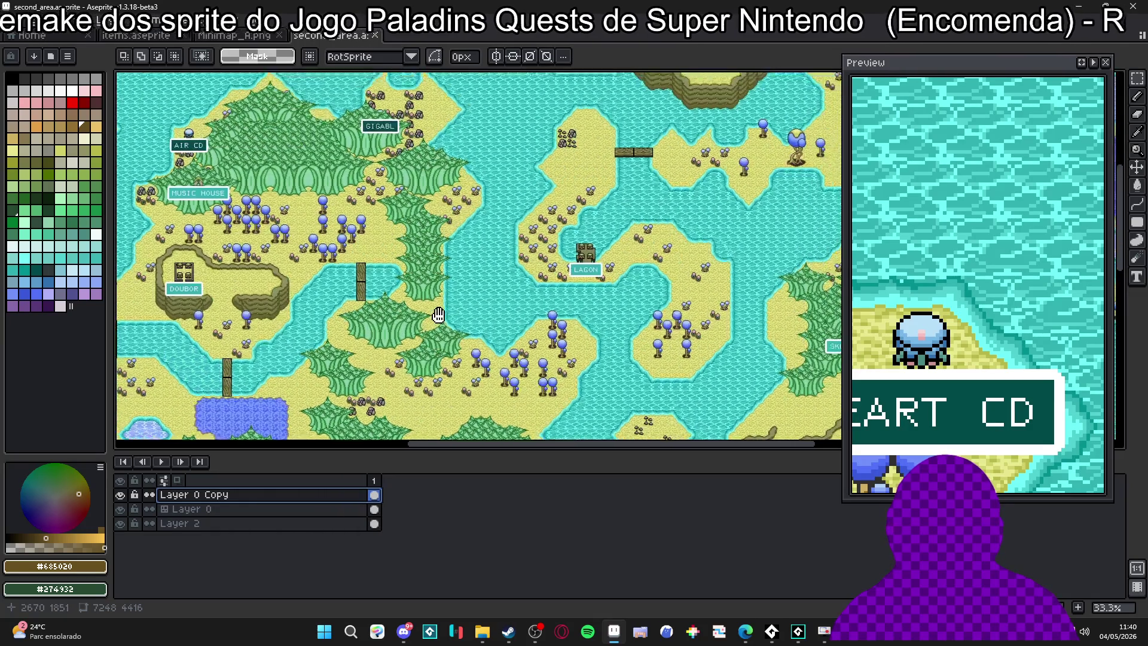
left_click_drag(355, 271, 417, 116)
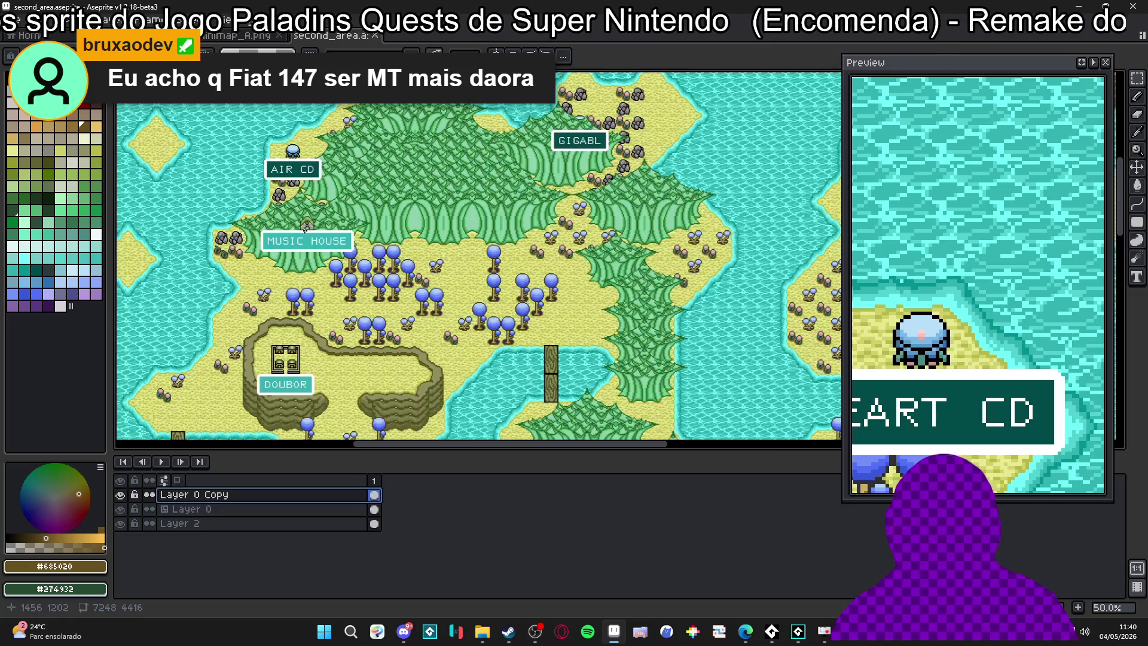
Pan back through the Jurayn forest to Music House, zoom in, and bring LICEcap back
scroll(363, 206, "up", 2)
scroll(346, 180, "down", 2)
scroll(335, 152, "up", 1)
mouse_move(335, 152)
left_mouse_down()
mouse_move(312, 109)
mouse_move(262, 240)
left_mouse_up()
mouse_move(347, 239)
left_mouse_down()
mouse_move(353, 167)
mouse_move(454, 78)
mouse_move(506, 71)
mouse_move(501, 105)
mouse_move(345, 235)
left_mouse_up()
mouse_move(513, 382)
left_mouse_down()
mouse_move(335, 119)
mouse_move(390, 230)
left_mouse_up()
scroll(390, 230, "up", 2)
left_click(825, 631)
Widen the LICEcap capture frame to about 931 pixels and start a new recording
scroll(637, 229, "down", 2)
scroll(638, 229, "up", 2)
left_click(825, 632)
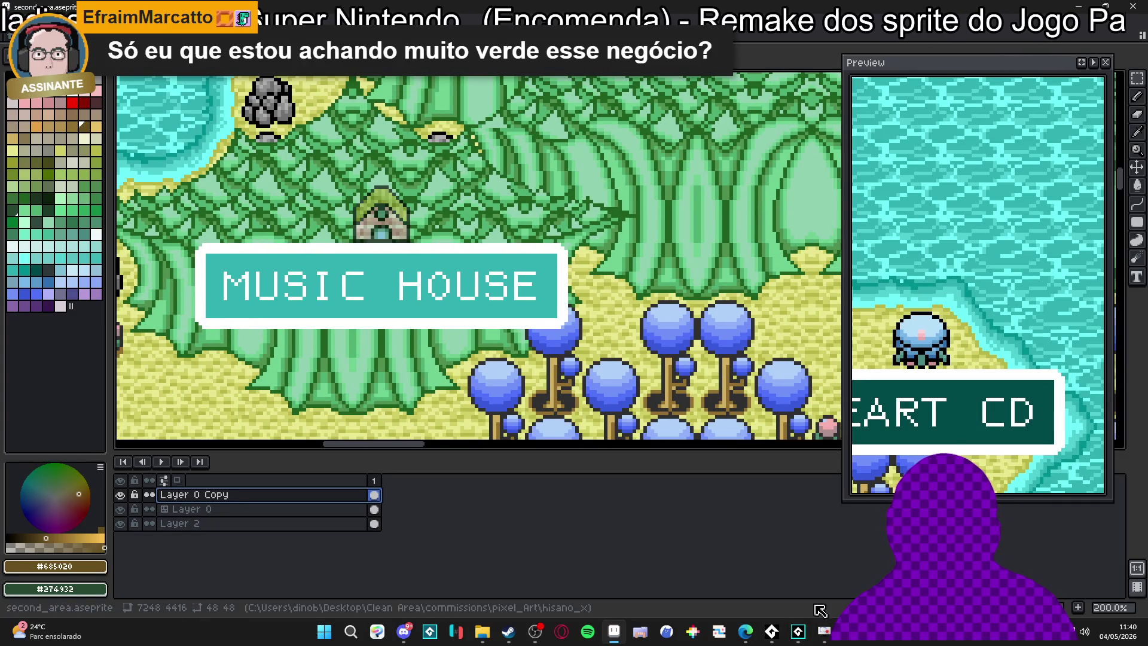
left_click(824, 632)
left_click_drag(211, 251, 128, 251)
mouse_move(596, 440)
left_mouse_down()
mouse_move(697, 439)
mouse_move(685, 438)
left_mouse_up()
left_click(634, 429)
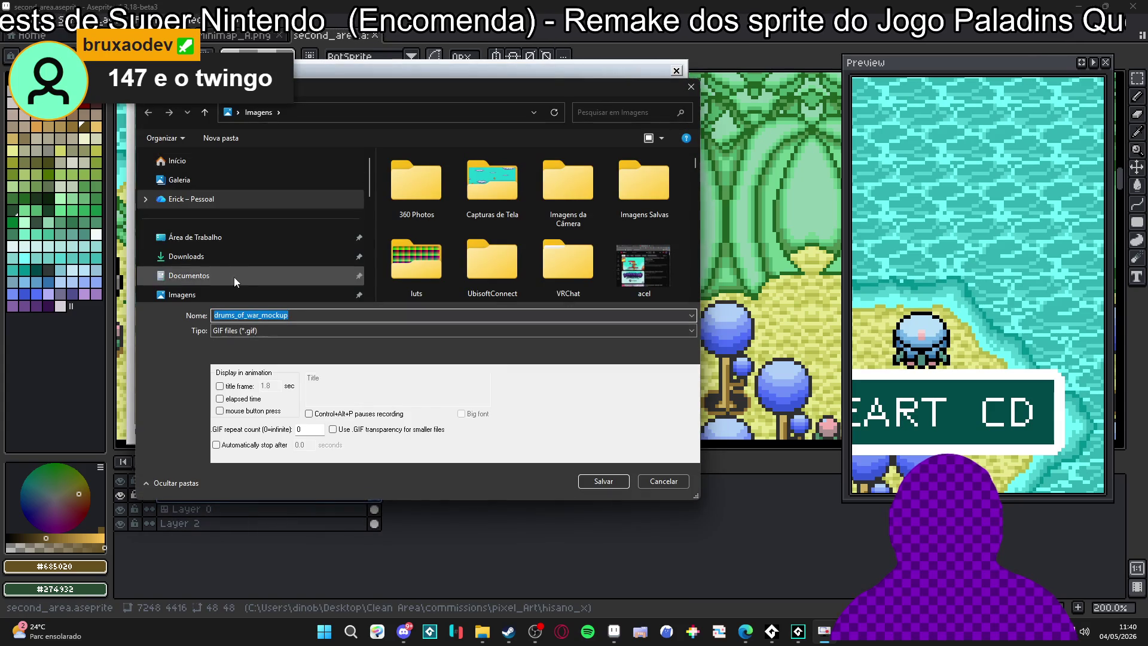
Browse to the pixel_Art folder, enlarging the save dialog to show more folders
scroll(242, 254, "down", 5)
left_click(244, 215)
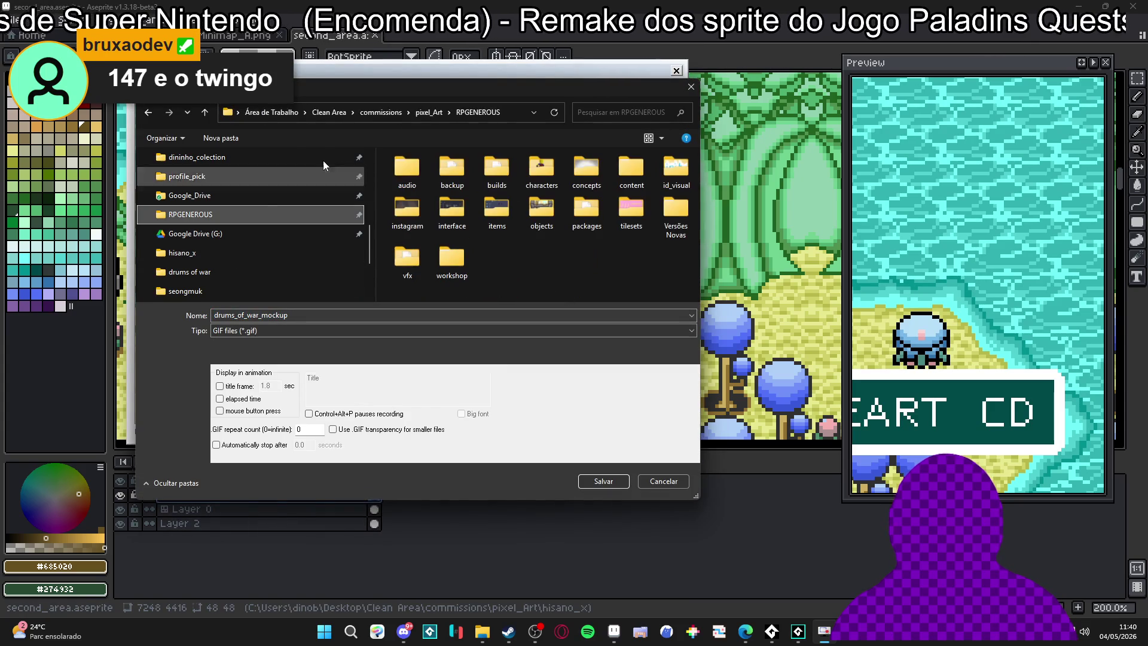
scroll(535, 255, "down", 10)
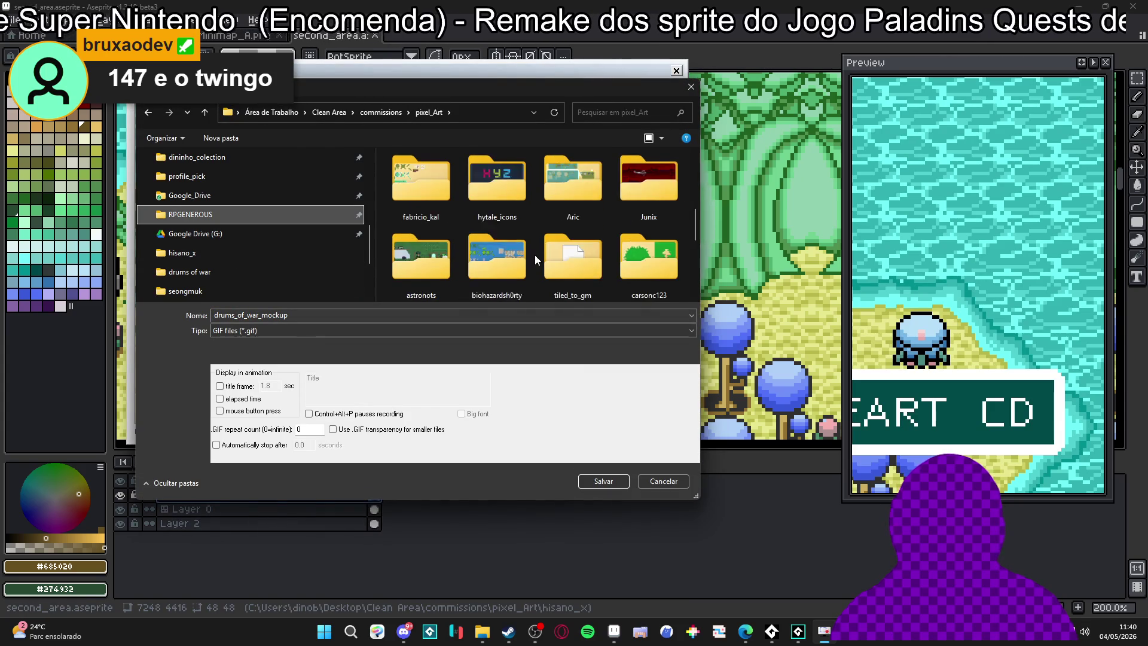
scroll(592, 226, "up", 3)
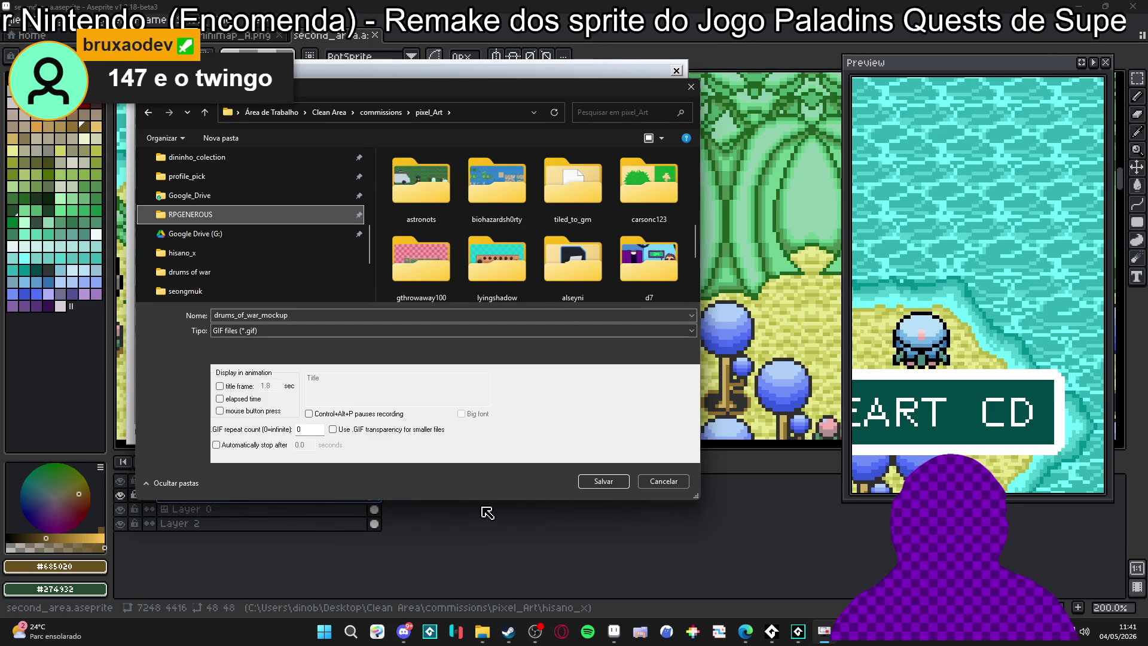
left_click_drag(488, 503, 489, 625)
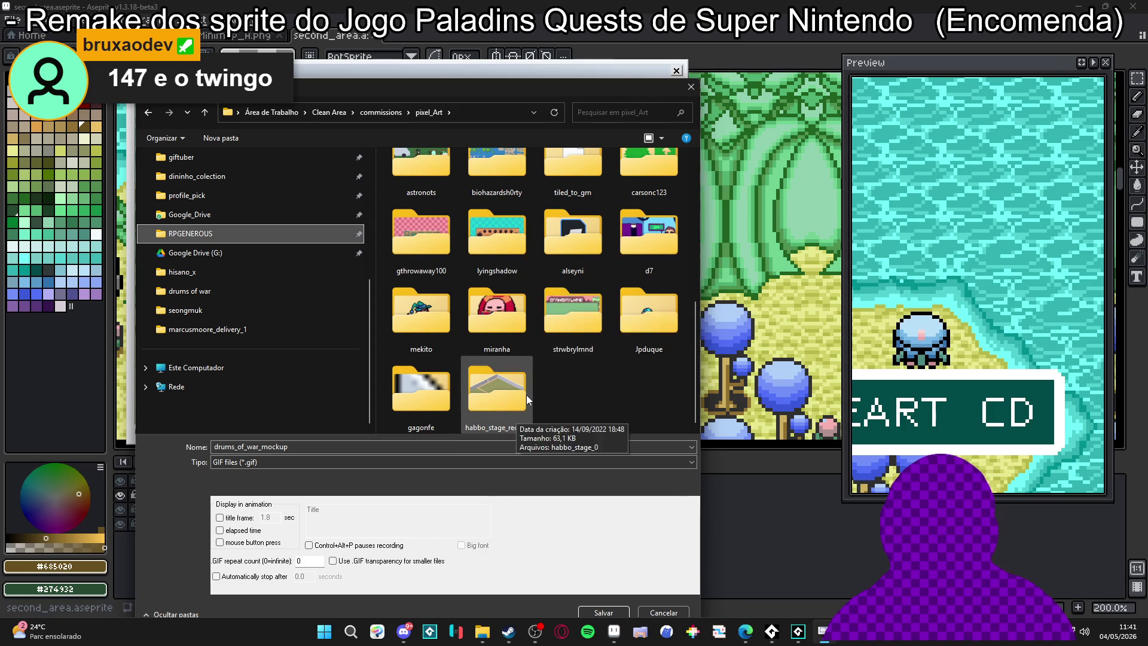
scroll(542, 374, "up", 5)
scroll(629, 268, "down", 2)
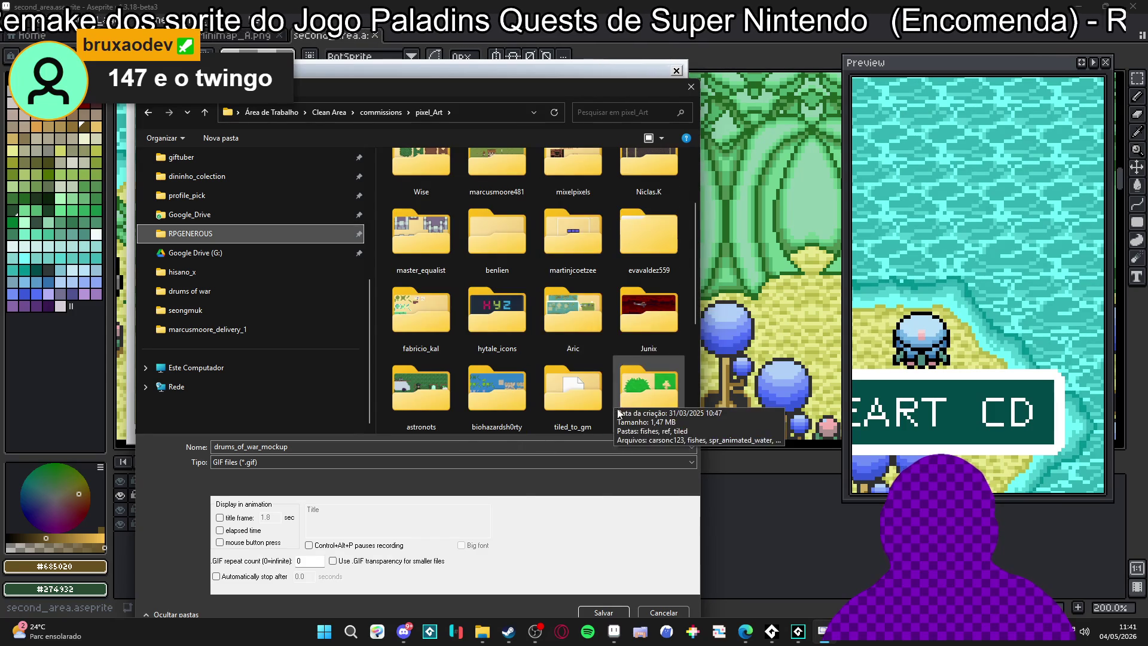
scroll(497, 383, "down", 2)
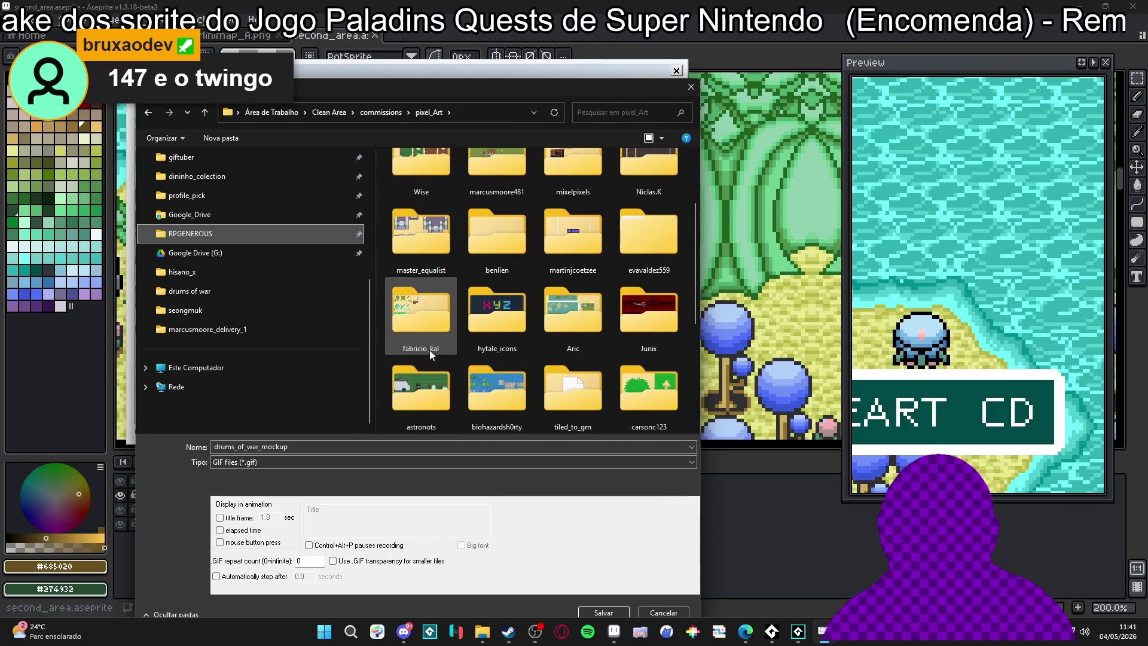
scroll(430, 353, "down", 1)
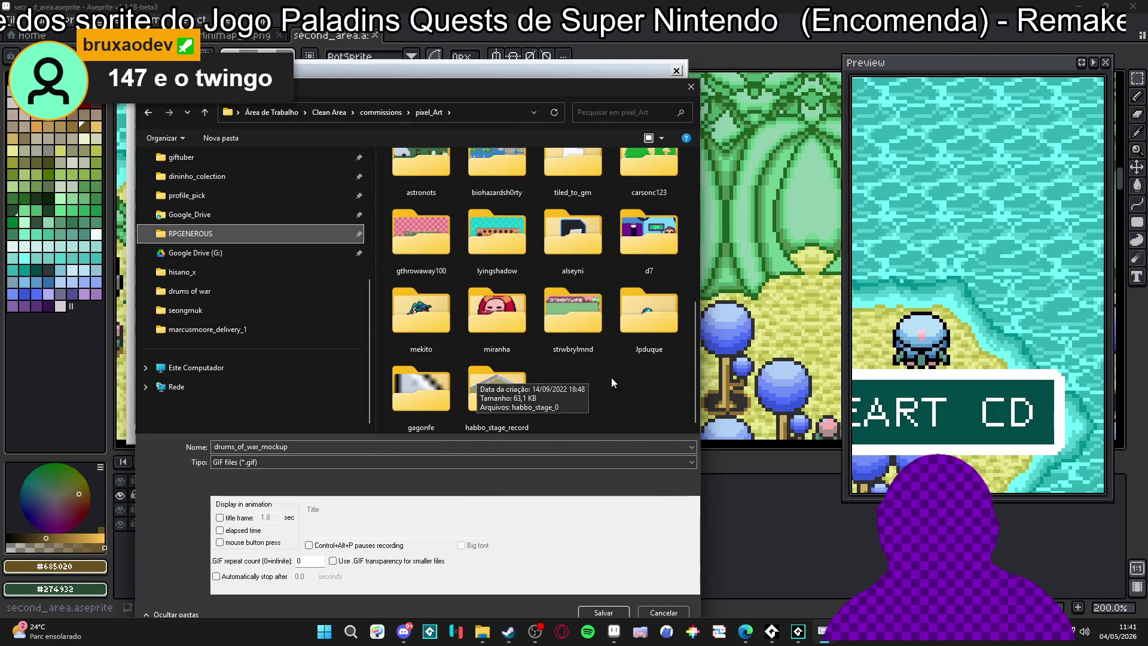
scroll(621, 409, "up", 5)
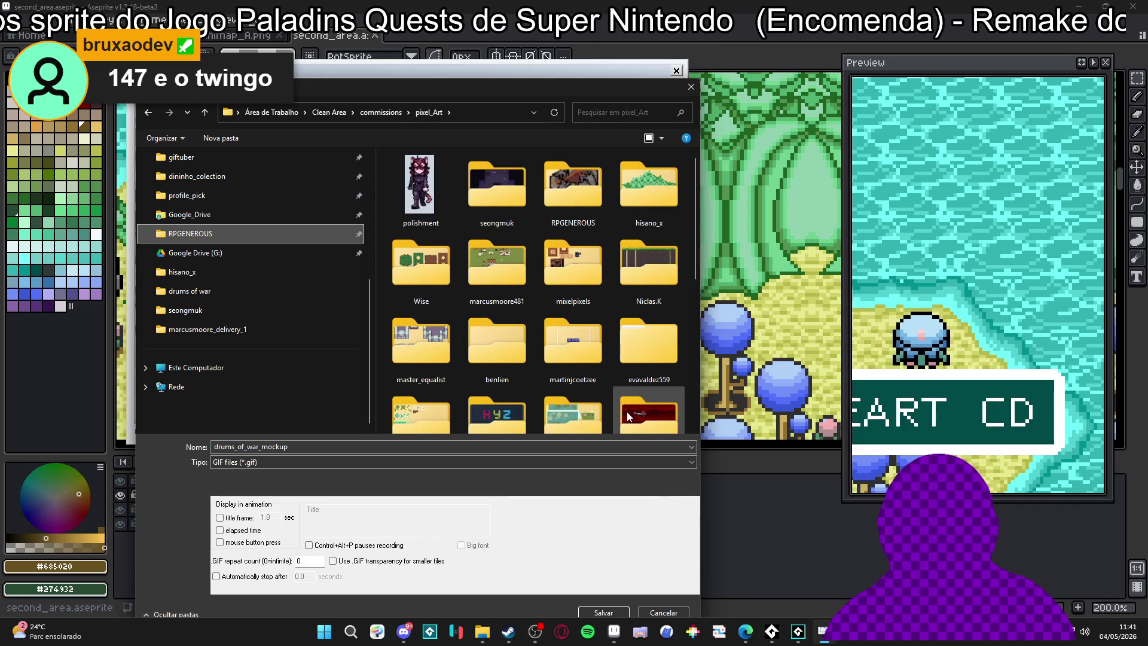
Save the GIF as updates_2 in hisano_x > showcase to begin recording
double_click(657, 210)
double_click(451, 186)
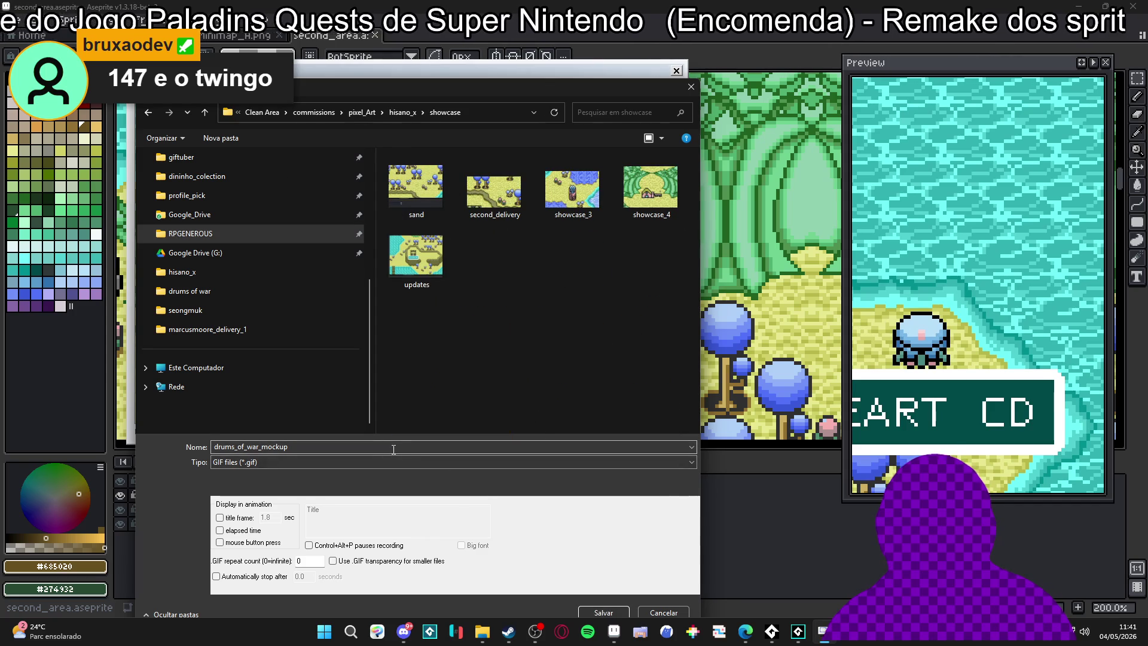
key("alt+Up")
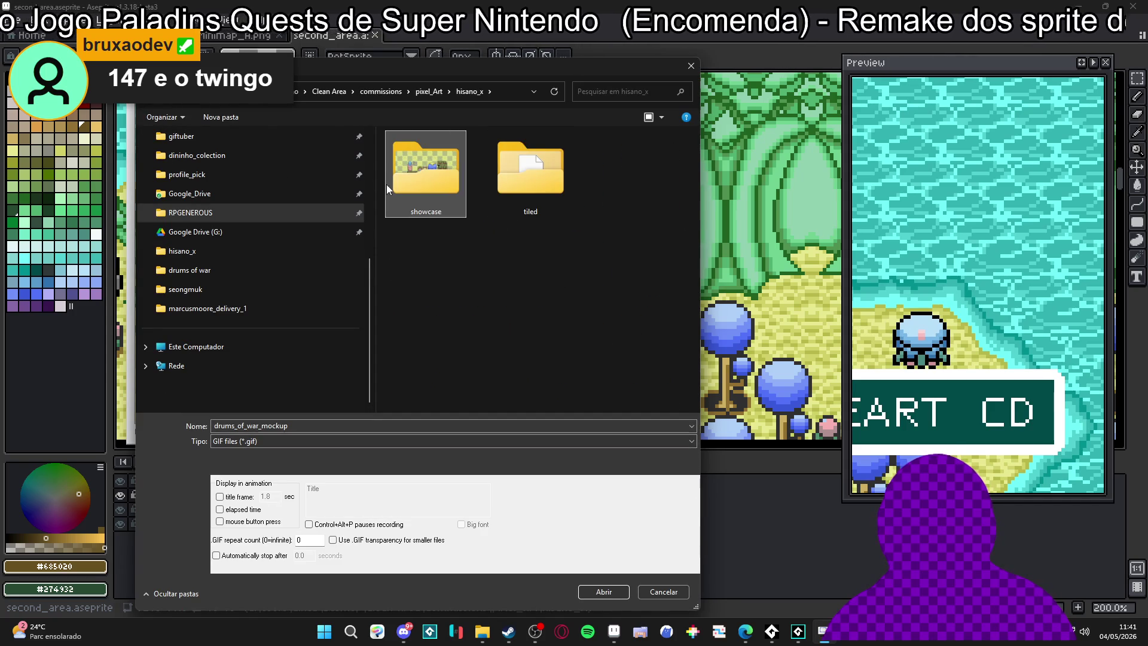
double_click(418, 181)
double_click(322, 426)
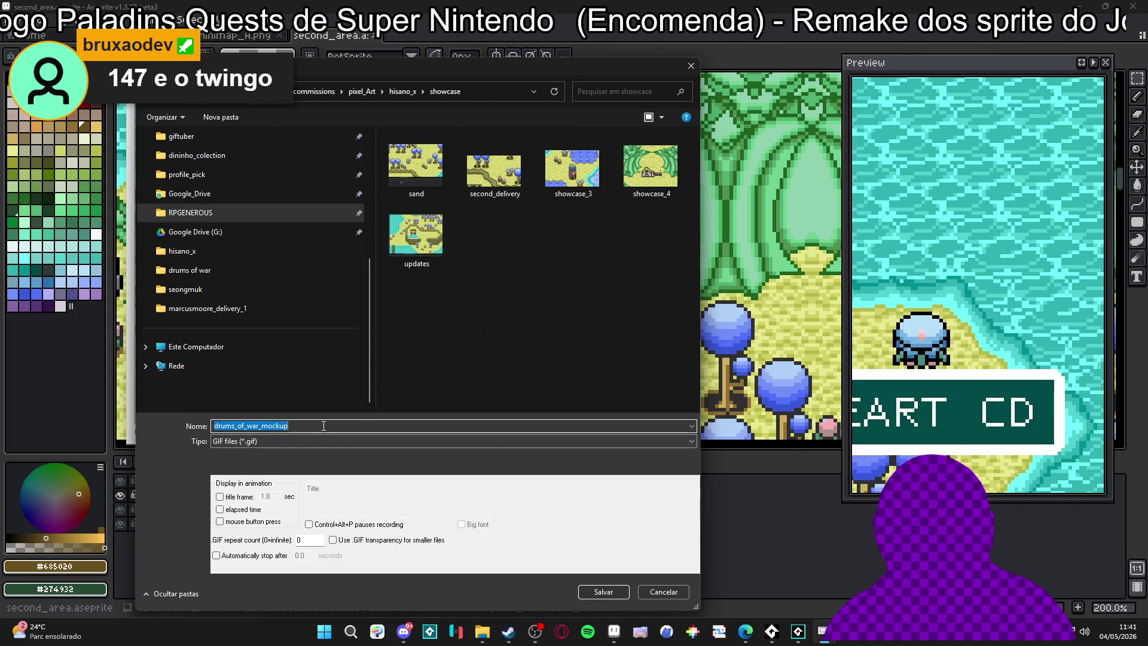
type("u")
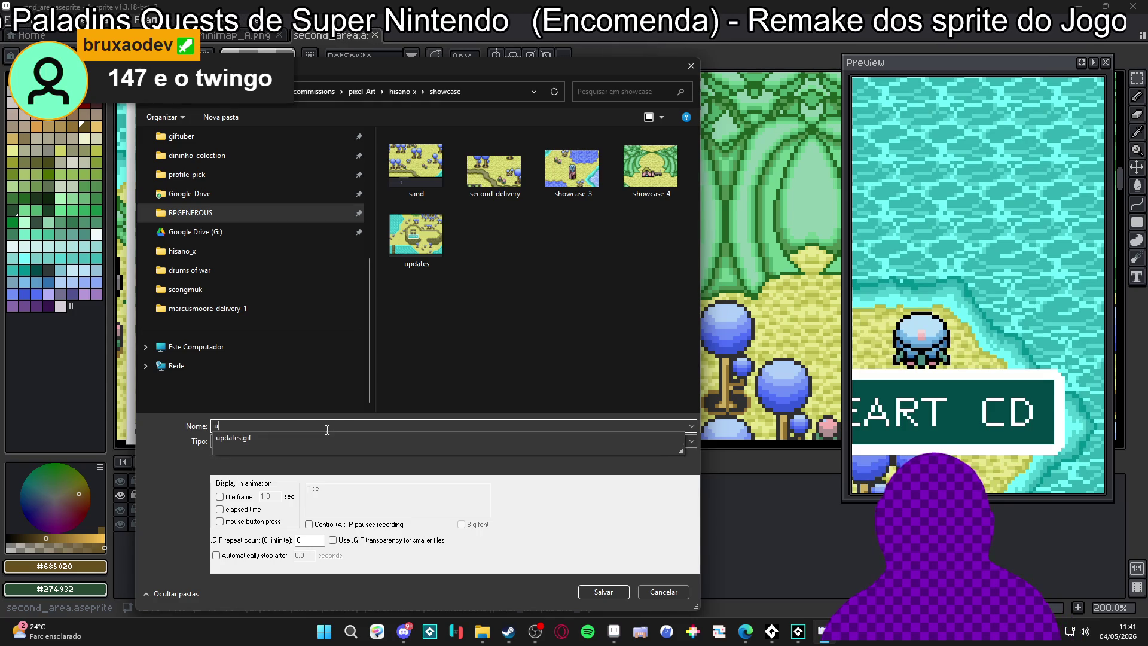
type("_2")
key("Return")
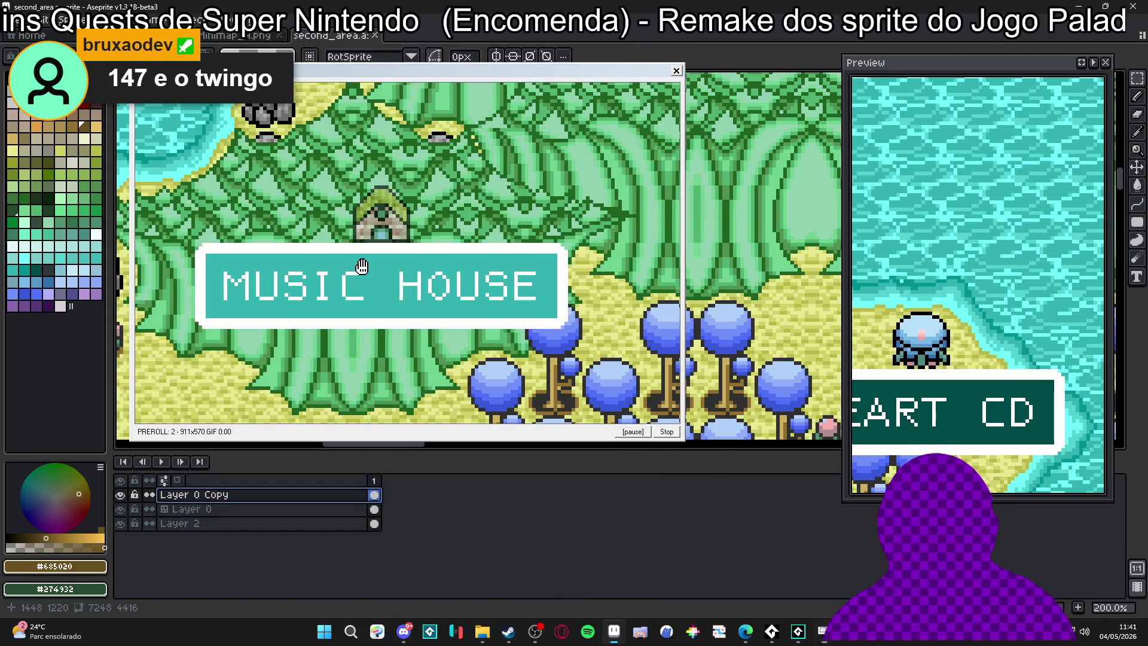
Repaint the Music House roof in light green
scroll(362, 268, "up", 1)
left_click_drag(390, 212, 392, 237)
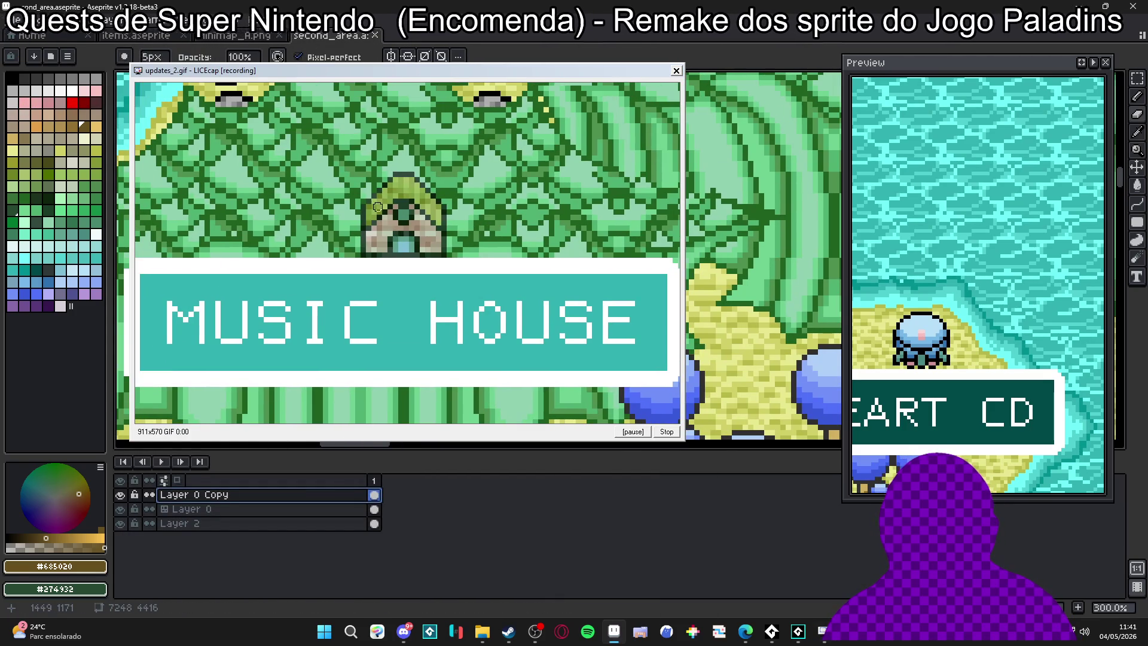
mouse_move(389, 189)
left_mouse_down()
mouse_move(370, 200)
mouse_move(426, 202)
left_mouse_up()
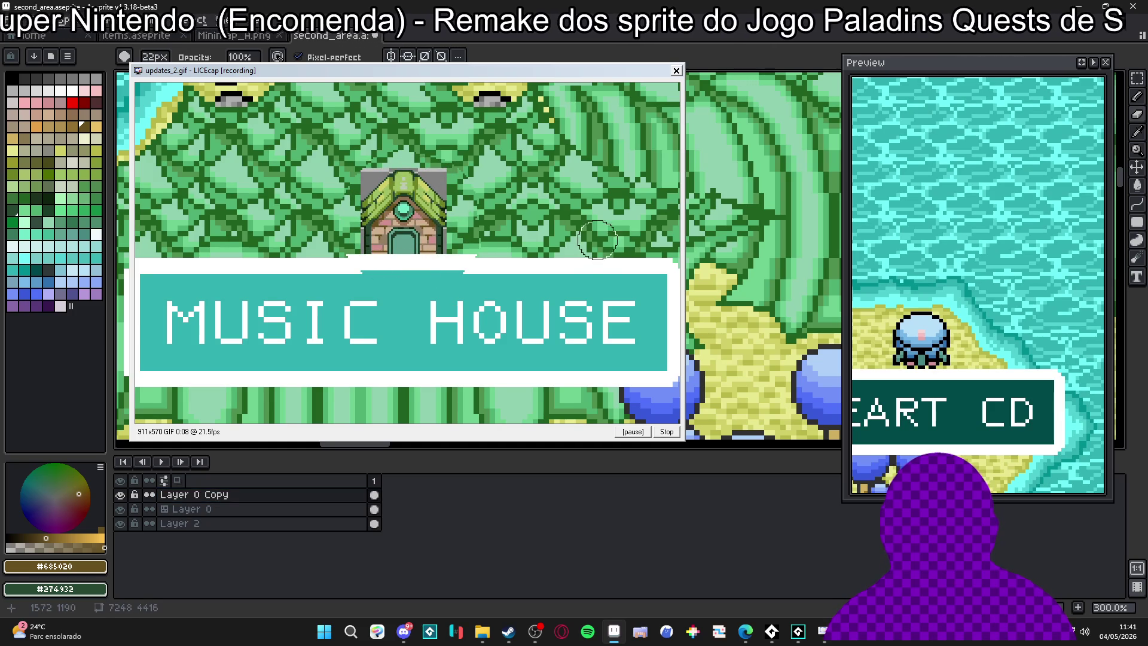
scroll(489, 231, "down", 3)
Erase around the Jurayn tower's palm top and fade its dome and lower towers
mouse_move(489, 232)
left_mouse_down()
mouse_move(425, 194)
mouse_move(369, 266)
left_mouse_up()
scroll(369, 266, "up", 5)
scroll(442, 239, "up", 2)
left_click_drag(413, 235, 393, 157)
mouse_move(370, 107)
left_mouse_down()
mouse_move(317, 138)
mouse_move(407, 116)
left_mouse_up()
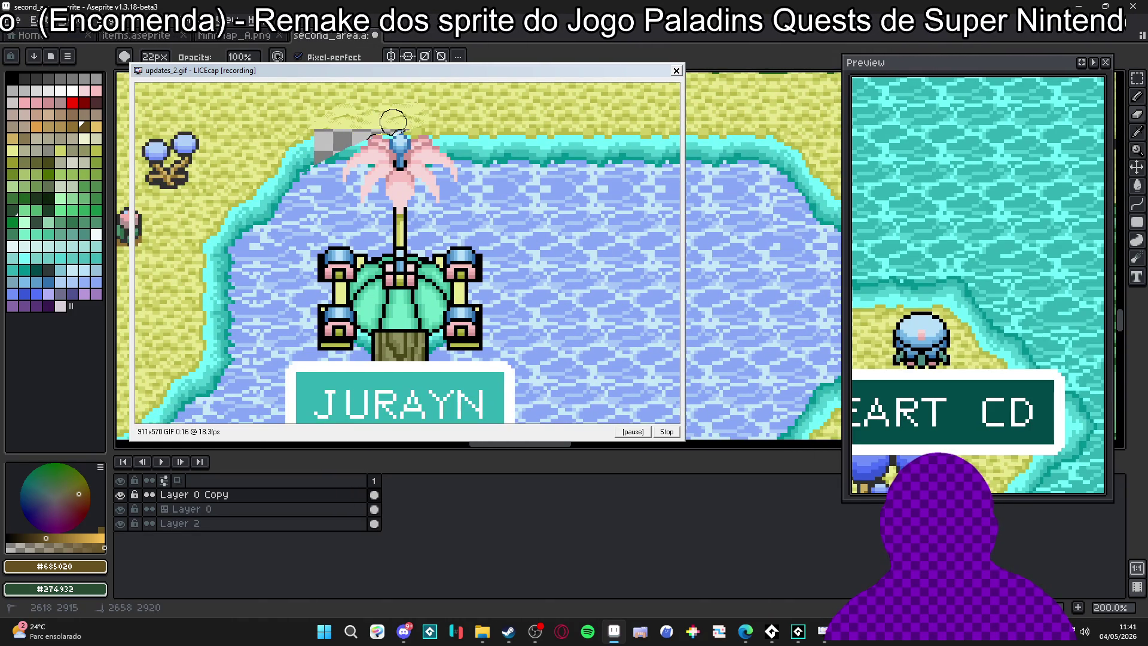
mouse_move(317, 169)
left_mouse_down()
mouse_move(472, 168)
mouse_move(345, 173)
left_mouse_up()
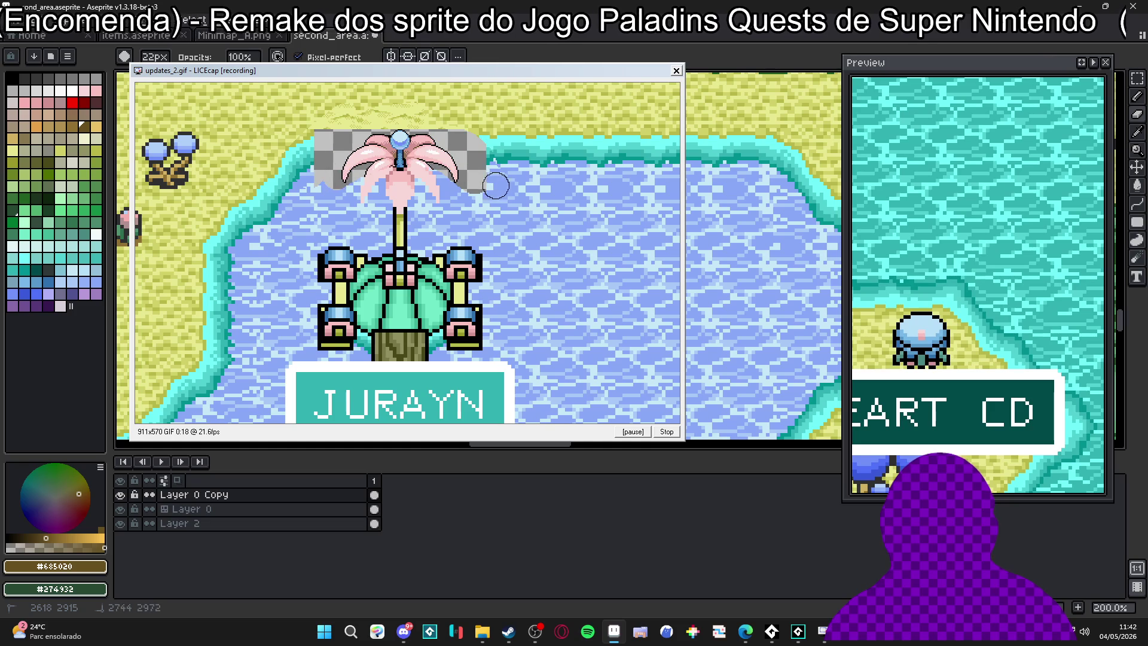
left_click_drag(495, 181, 335, 197)
mouse_move(492, 203)
left_mouse_down()
mouse_move(323, 221)
mouse_move(472, 228)
mouse_move(290, 254)
mouse_move(532, 263)
mouse_move(481, 270)
left_mouse_up()
mouse_move(358, 281)
left_mouse_down()
mouse_move(455, 290)
mouse_move(311, 308)
mouse_move(454, 316)
mouse_move(381, 322)
mouse_move(449, 335)
mouse_move(389, 344)
left_mouse_up()
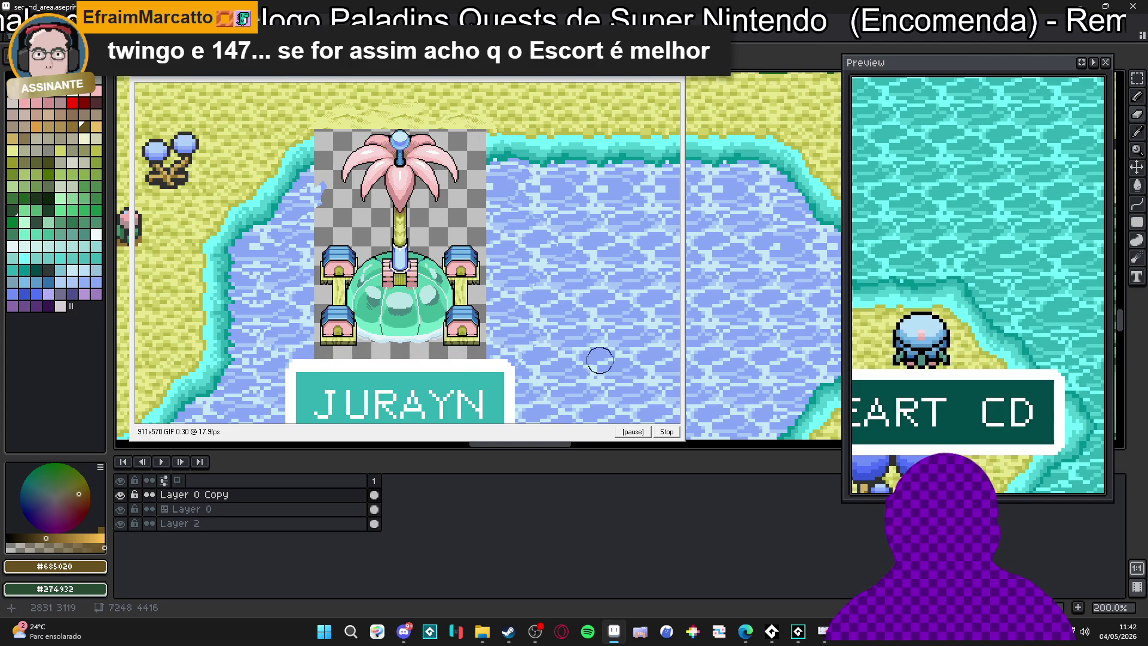
Pan past the forest and laboratory to Dragon Mountain
scroll(512, 359, "down", 1)
mouse_move(419, 508)
left_mouse_down()
mouse_move(410, 306)
mouse_move(422, 210)
left_mouse_up()
scroll(421, 210, "up", 2)
mouse_move(320, 159)
left_mouse_down()
mouse_move(374, 166)
mouse_move(341, 206)
mouse_move(467, 234)
mouse_move(305, 259)
mouse_move(512, 261)
mouse_move(264, 287)
mouse_move(514, 308)
mouse_move(381, 331)
mouse_move(508, 338)
mouse_move(477, 351)
mouse_move(520, 335)
left_mouse_up()
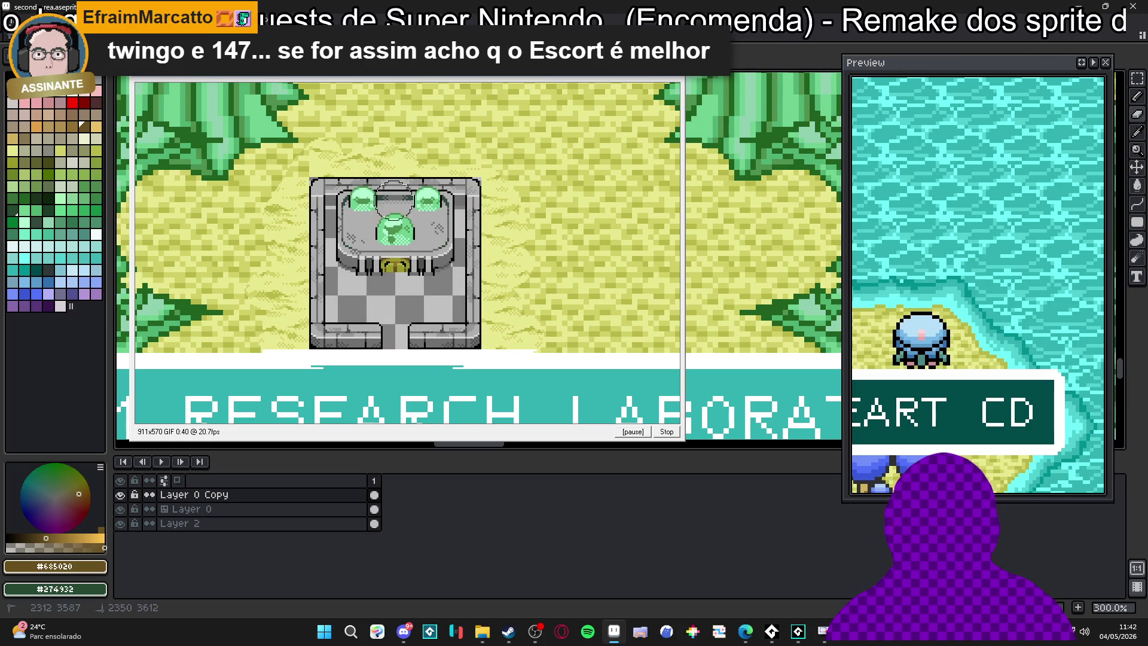
scroll(567, 276, "down", 4)
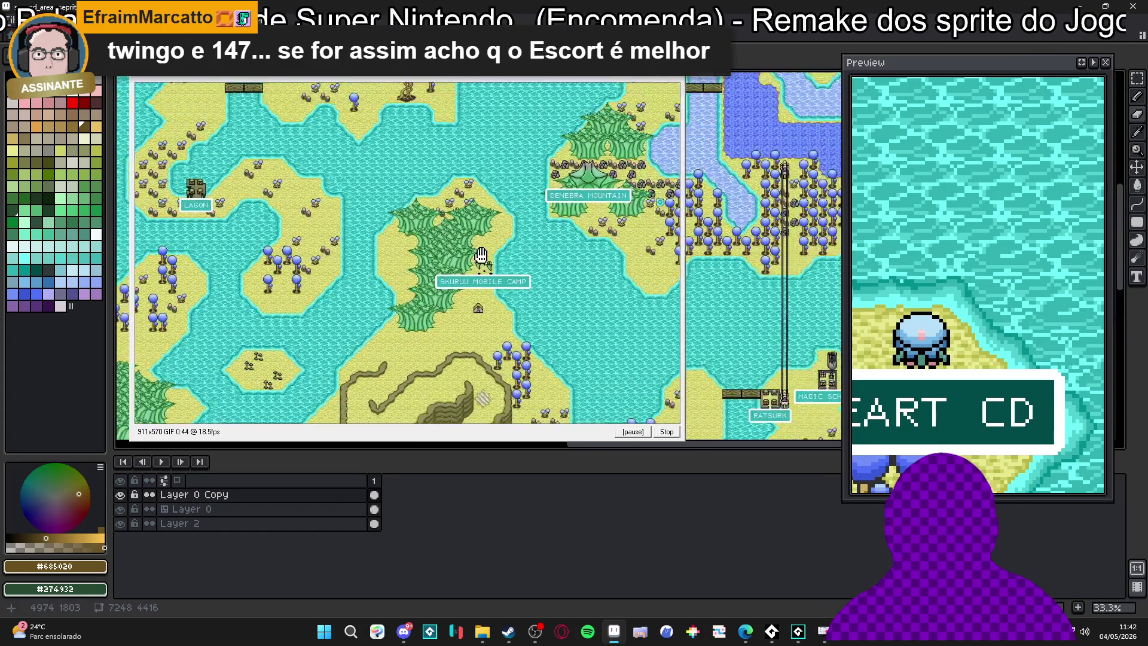
scroll(304, 269, "up", 3)
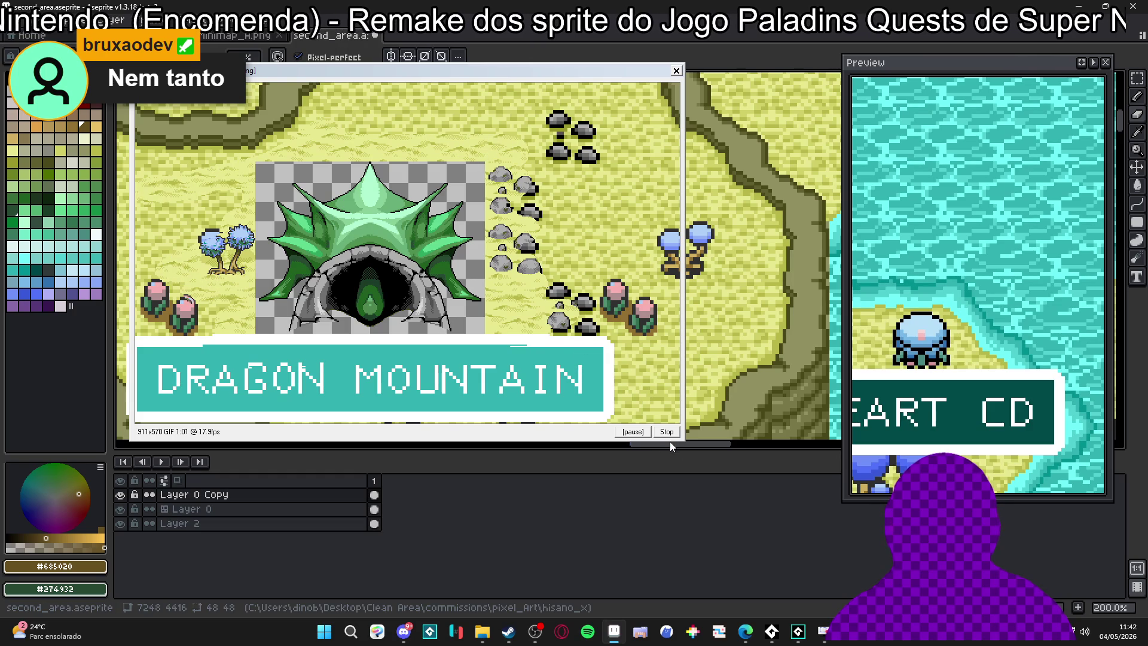
Stop the GIF recording and close LICEcap
left_click(671, 438)
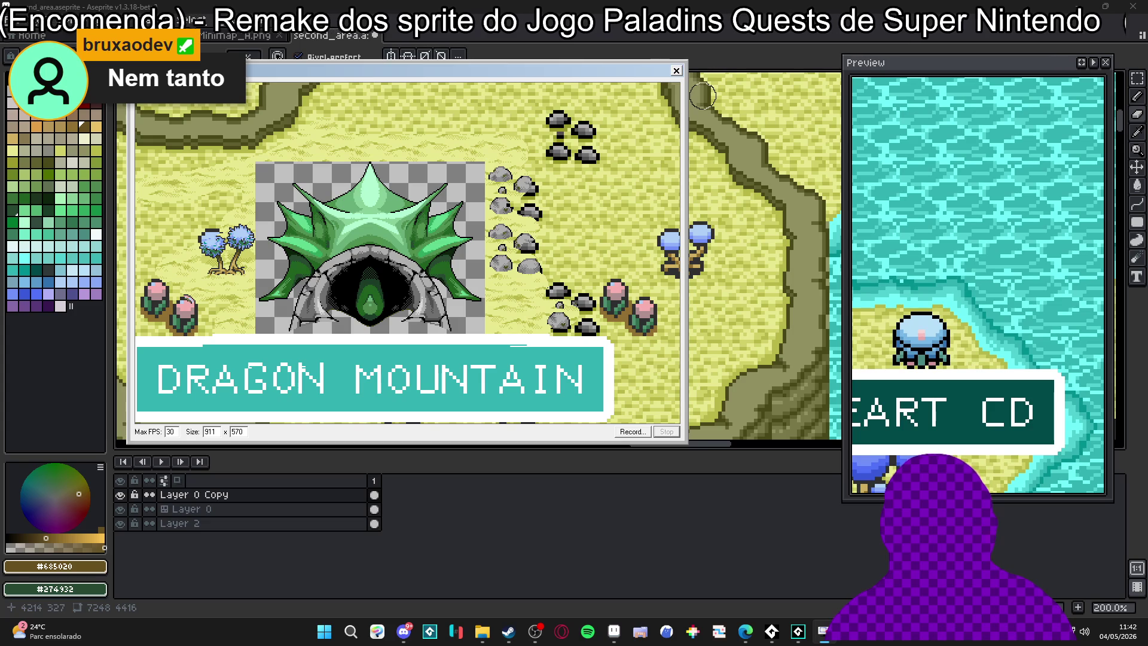
left_click(677, 71)
scroll(475, 265, "down", 4)
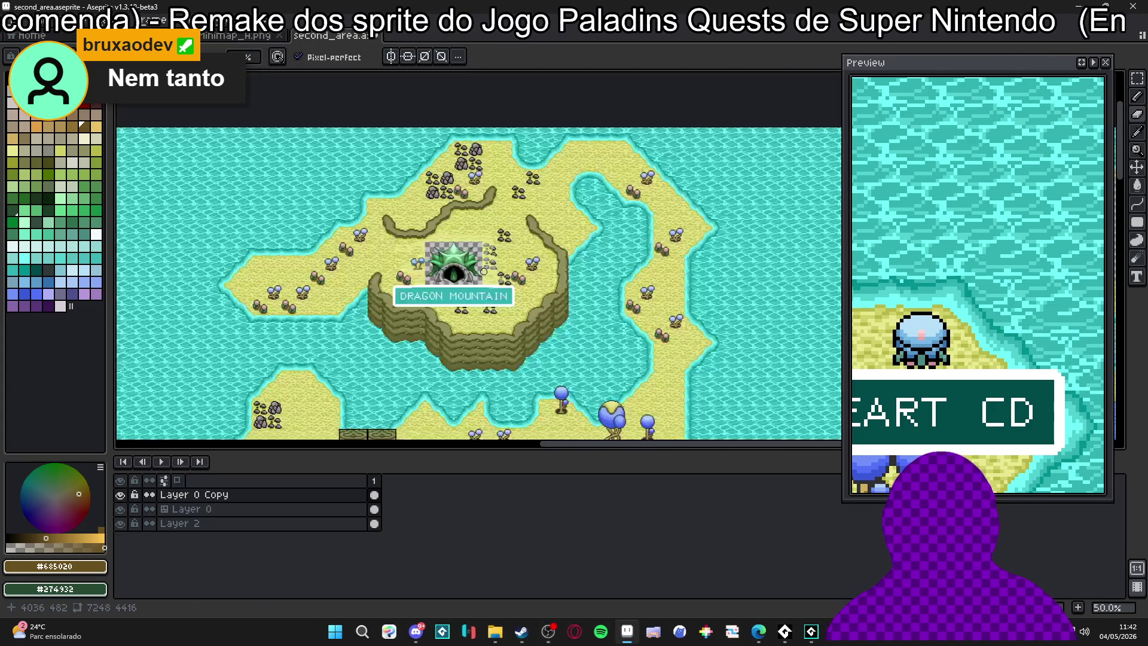
left_click_drag(475, 265, 610, 143)
Undo the last two eraser strokes on the map
key("ctrl+z")
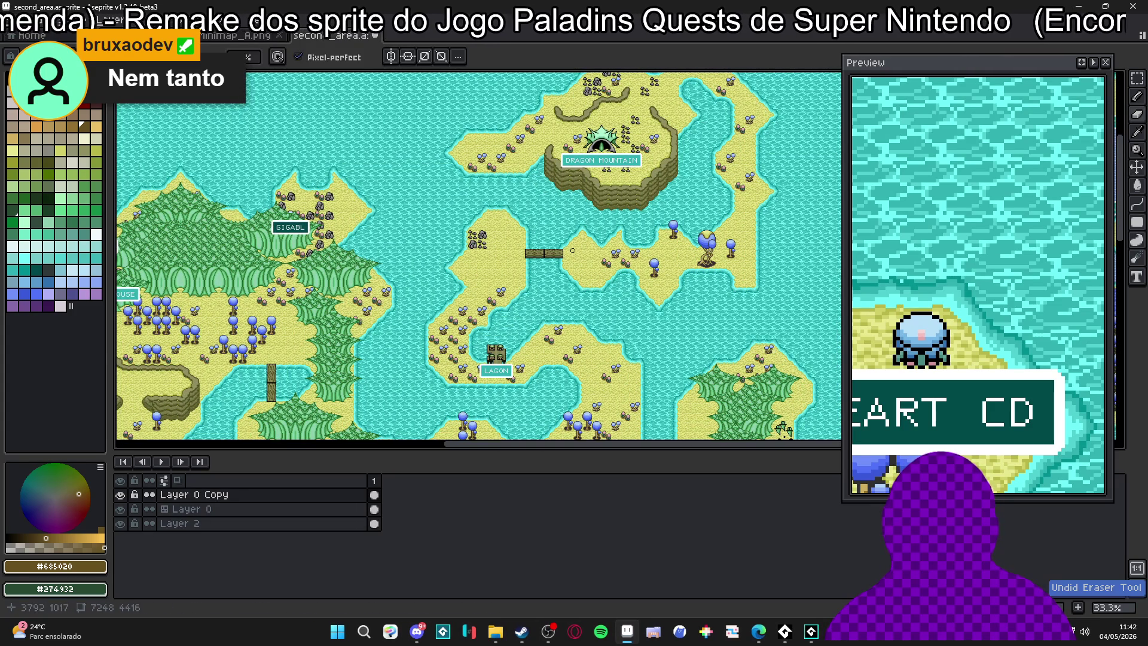
scroll(552, 273, "down", 1)
scroll(630, 211, "down", 3)
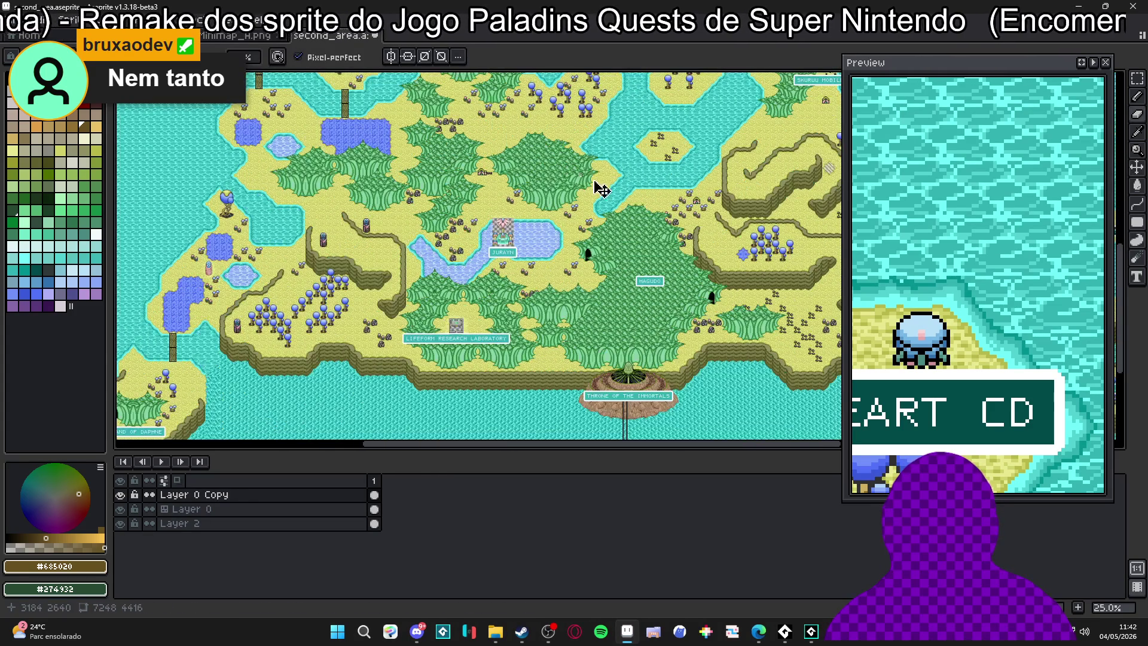
key("ctrl+z")
scroll(463, 217, "up", 5)
scroll(463, 217, "left", 2)
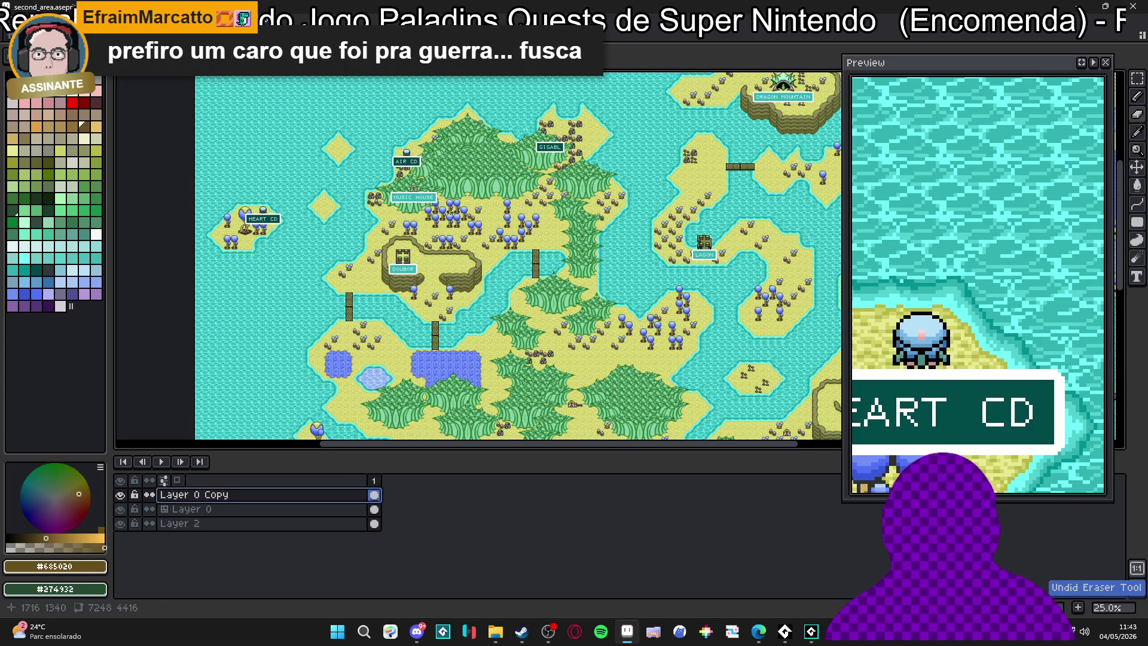
scroll(464, 217, "up", 2)
Hide the Layer 0 Copy layer
left_click(121, 497)
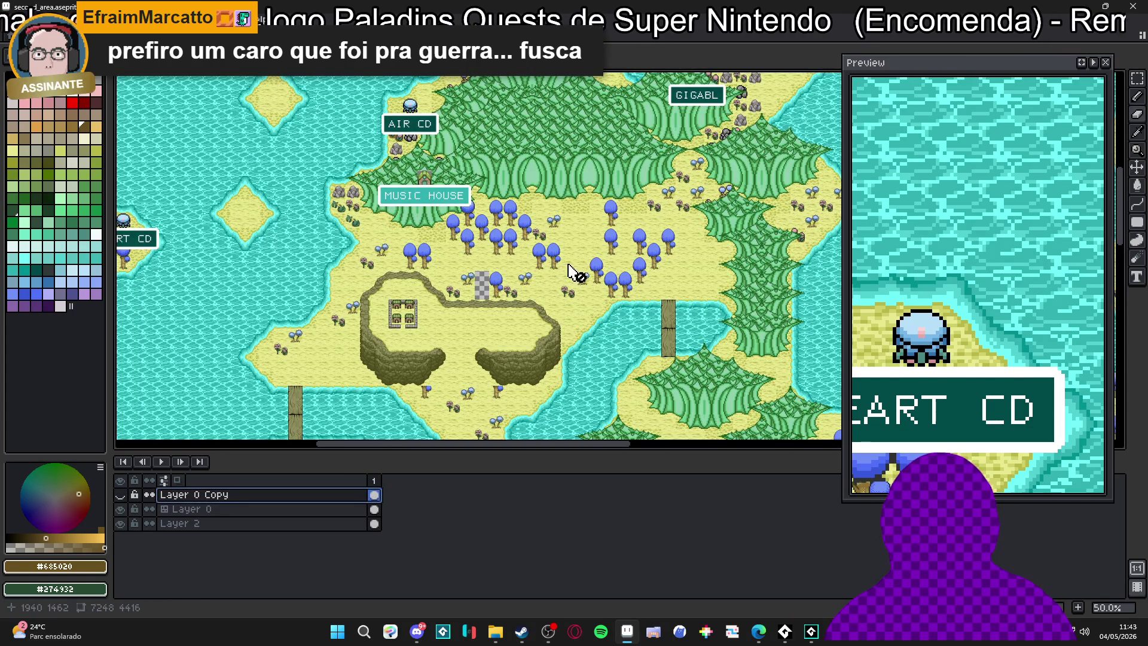
scroll(616, 198, "right", 10)
scroll(615, 198, "up", 5)
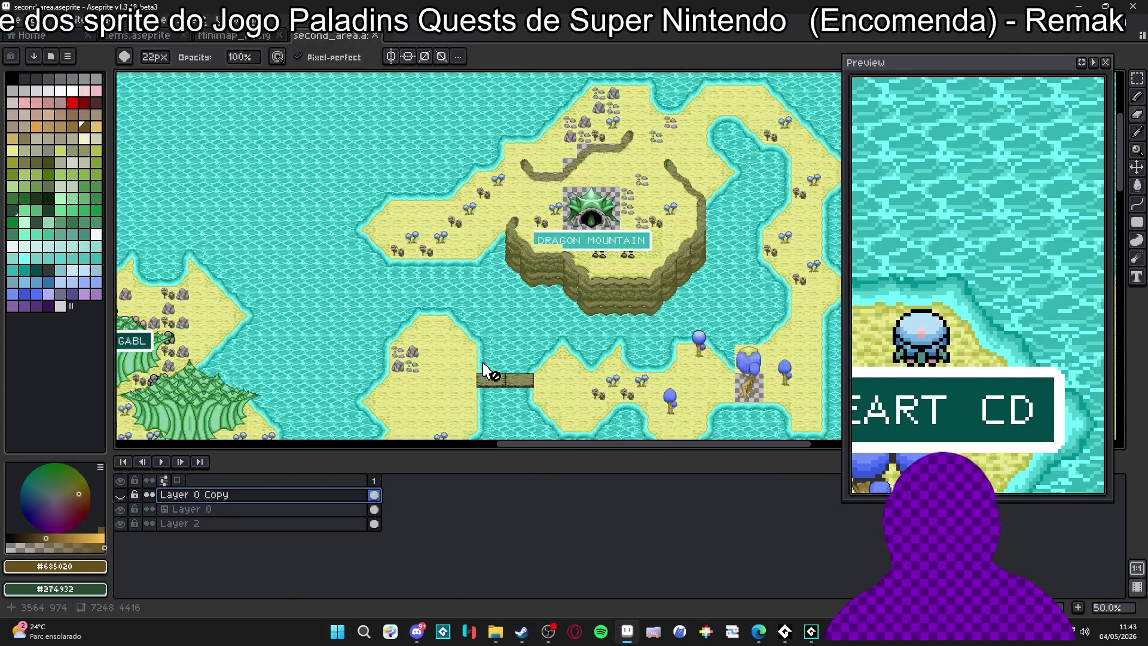
scroll(604, 201, "up", 2)
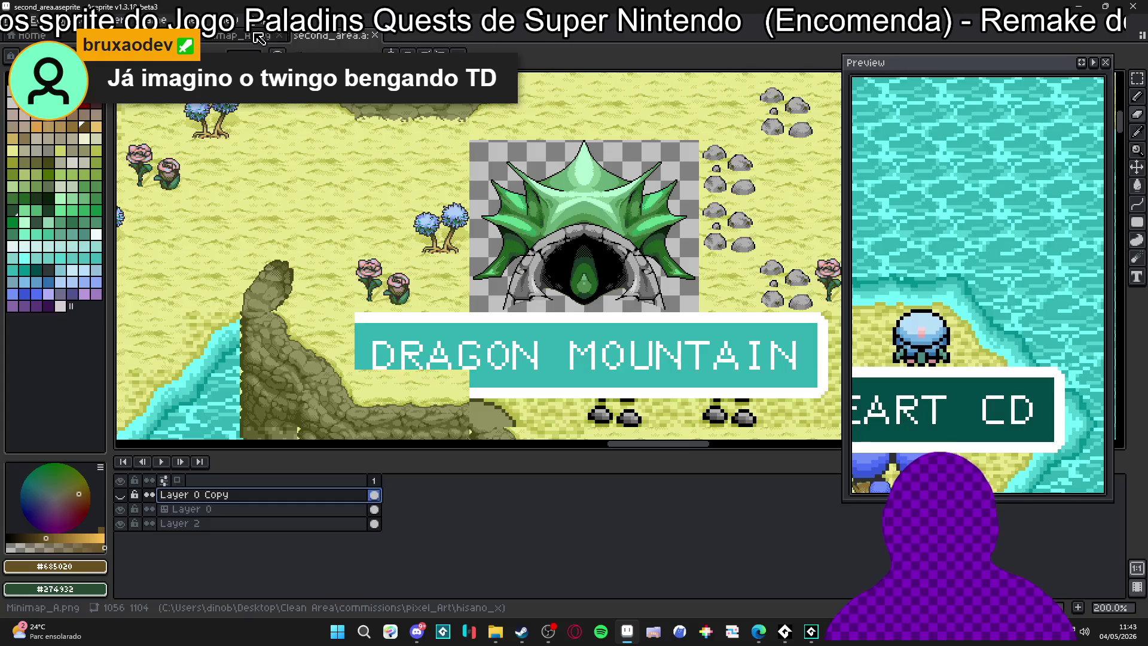
Switch to the items.aseprite tileset, then bring File Explorer to the front
key("ctrl+shift+Tab")
key("ctrl+shift+Tab")
scroll(544, 253, "down", 2)
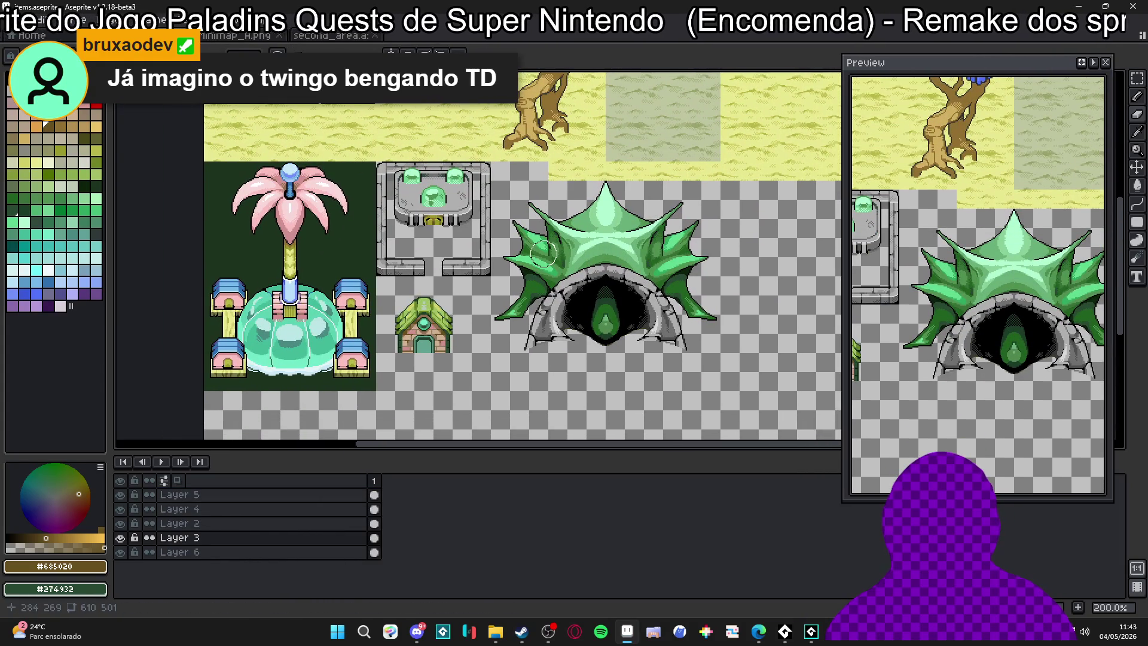
left_click_drag(544, 254, 553, 251)
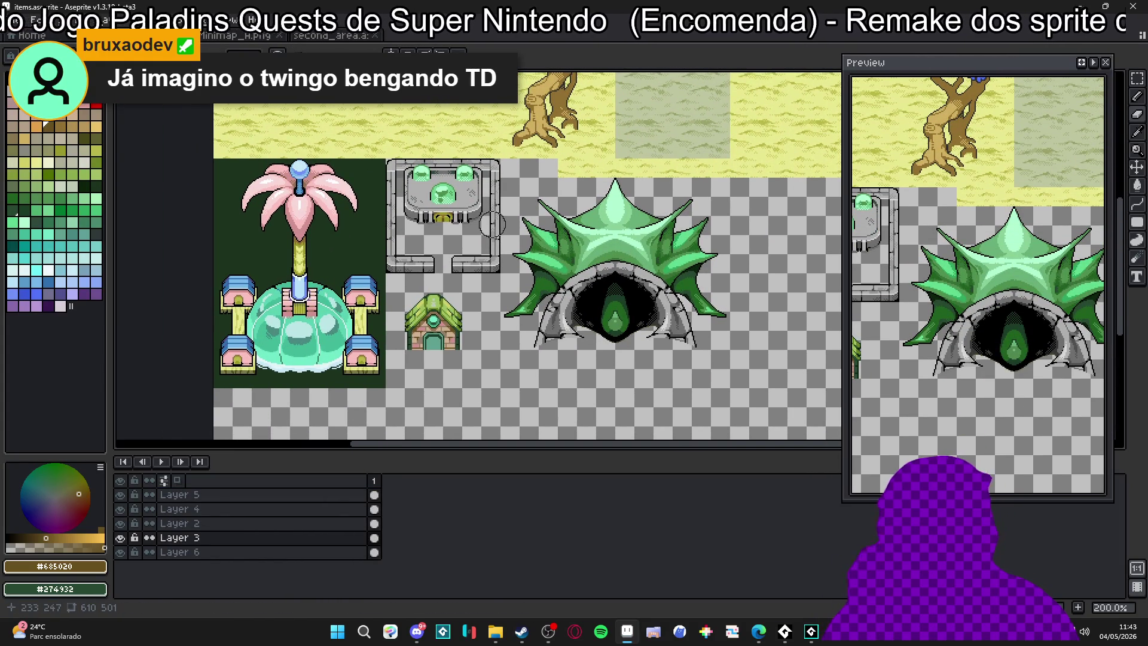
key("alt+Tab")
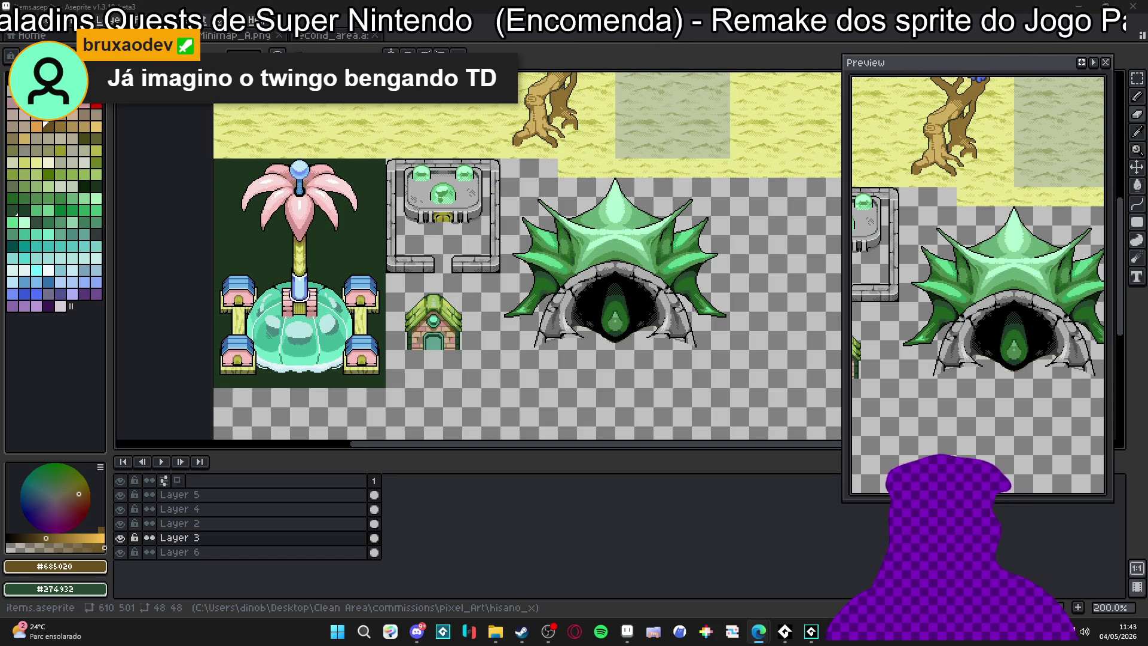
left_click(496, 634)
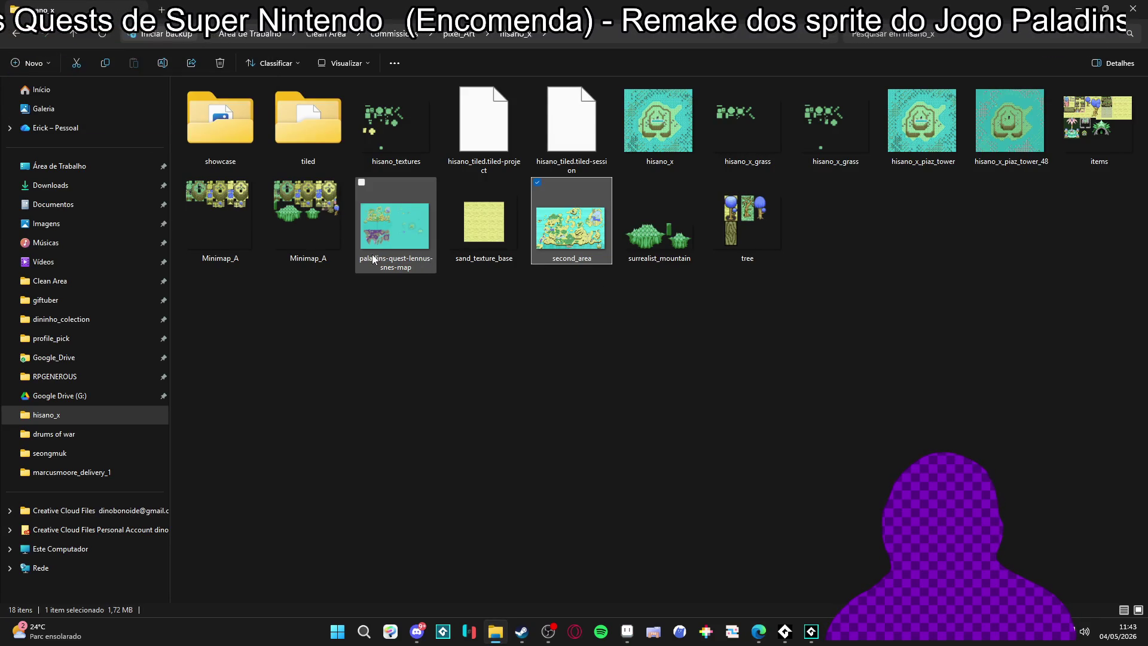
Open the showcase folder and preview showcase_4 and the new updates_2 GIF
double_click(229, 130)
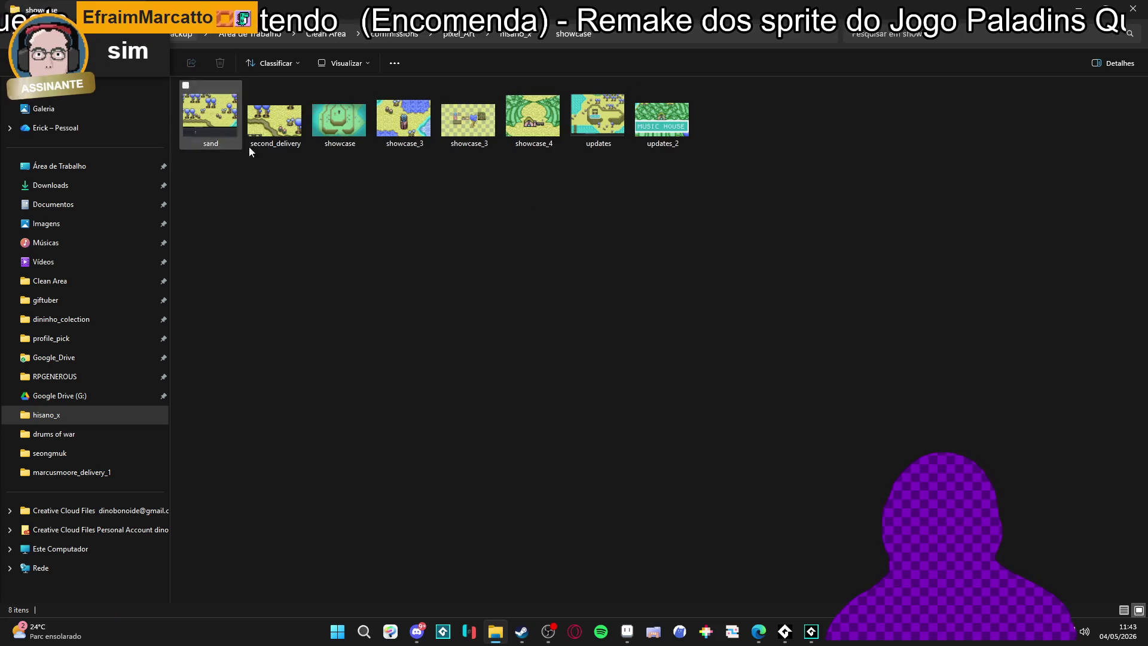
left_click(532, 117)
left_click(646, 105)
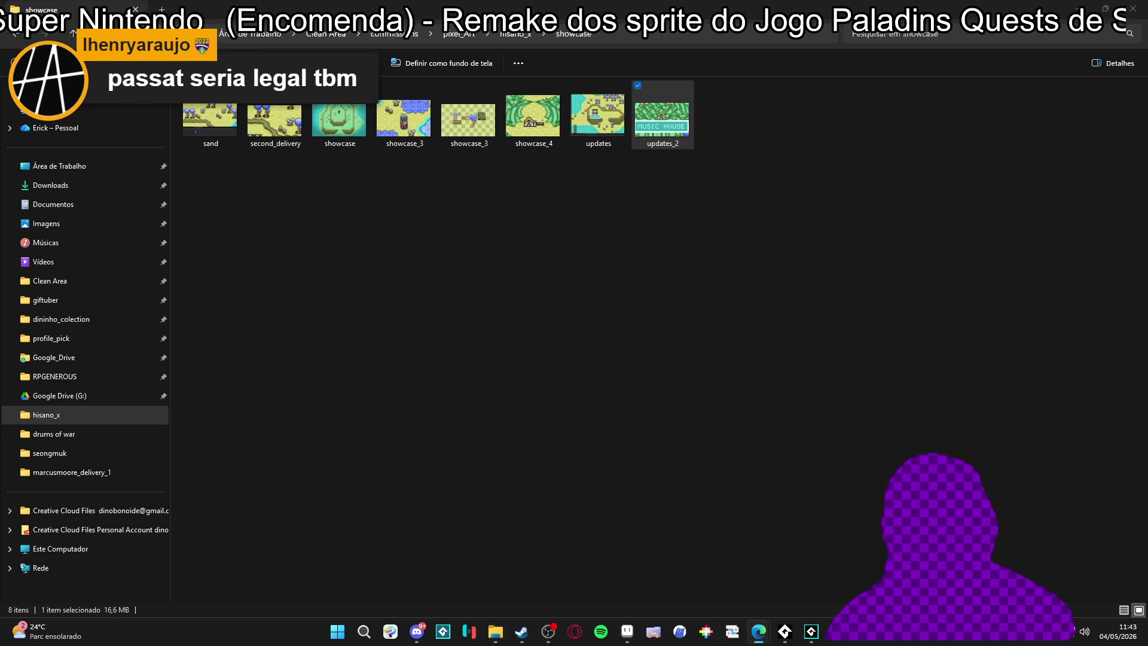
left_click(652, 33)
key("Escape")
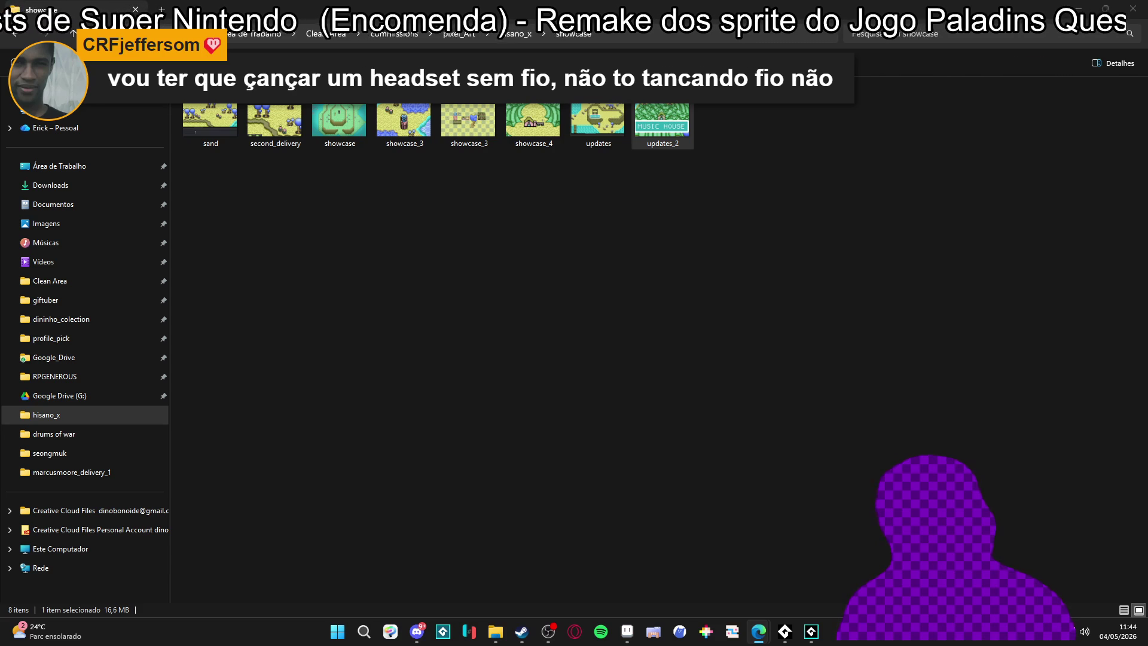
left_click(602, 266)
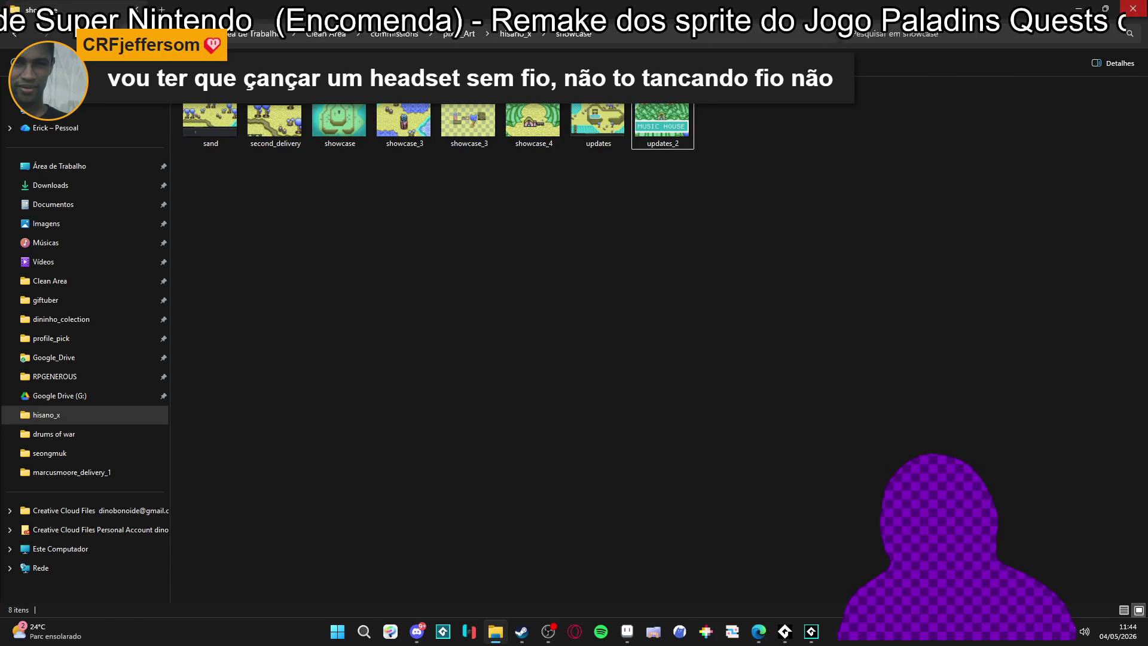
Leave File Explorer, briefly return to Aseprite, then switch over to Discord's feedback_artistico channel
key("alt+Tab")
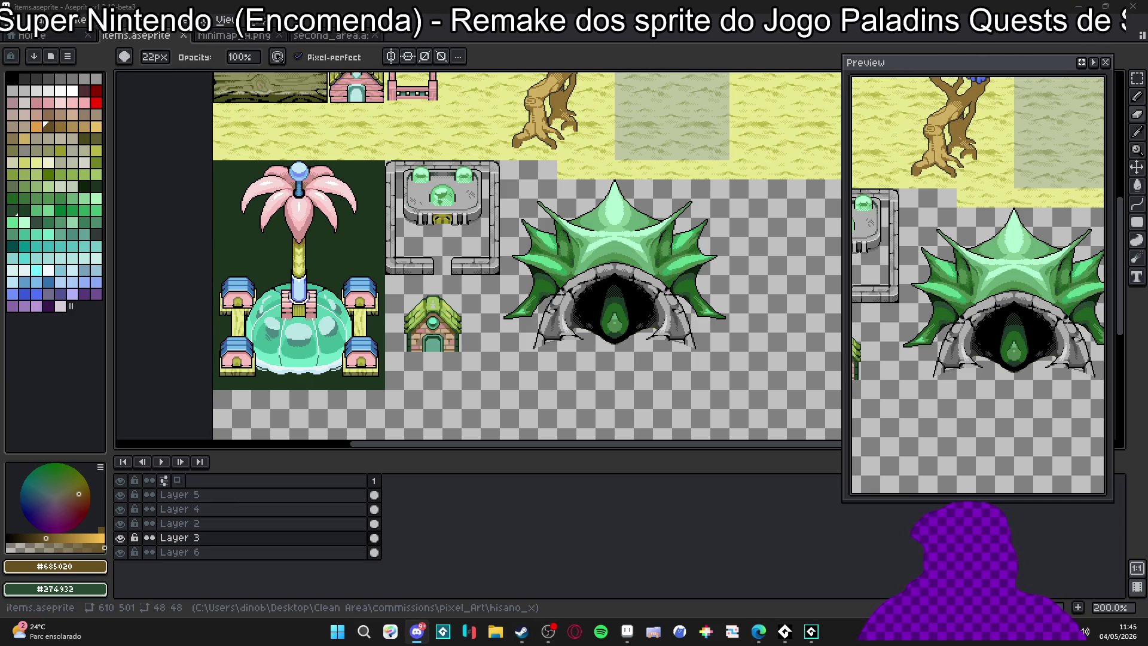
key("alt+Tab")
Enlarge and zoom into the shared GameMaker grass-and-dirt autotile screenshot, then close the viewer
scroll(501, 256, "up", 3)
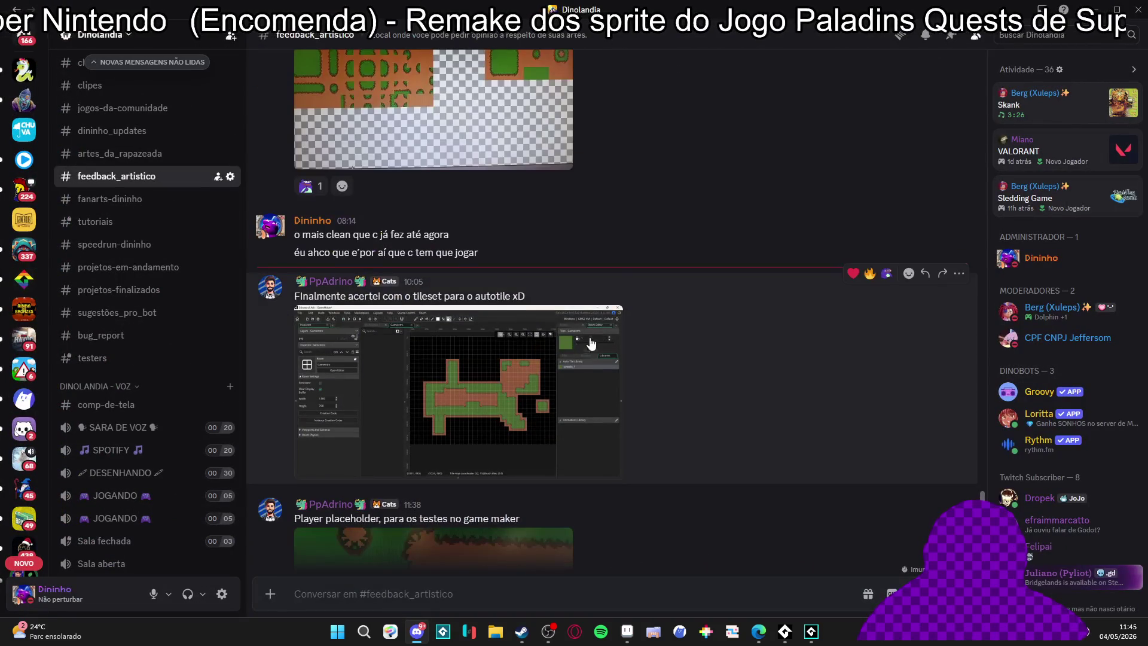
left_click(404, 350)
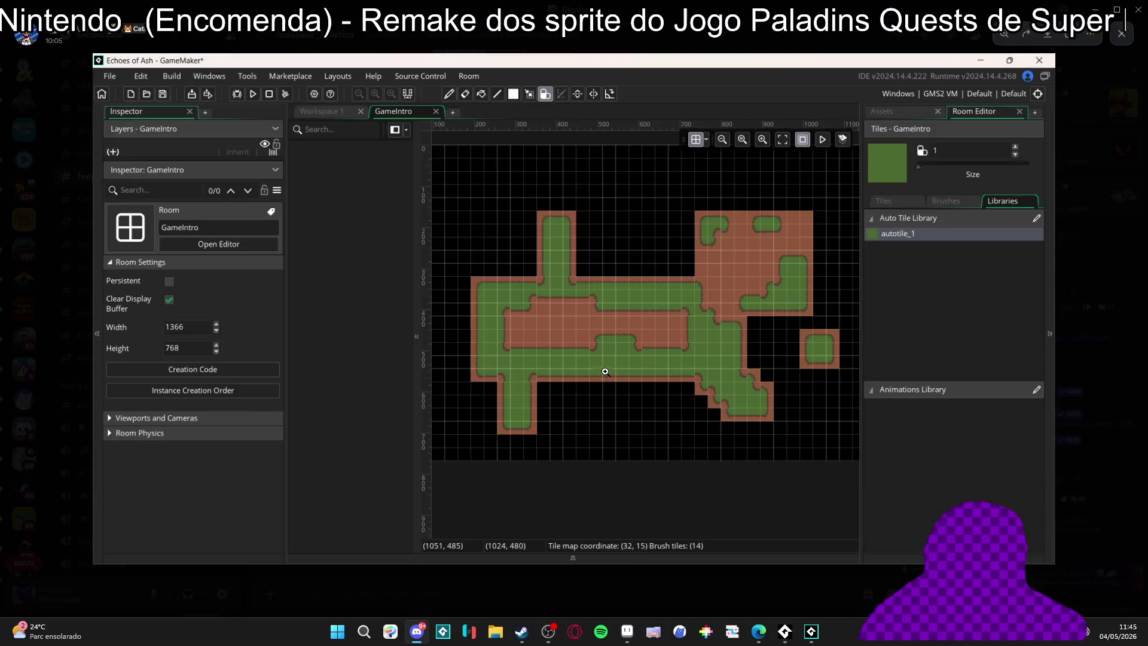
left_click(605, 366)
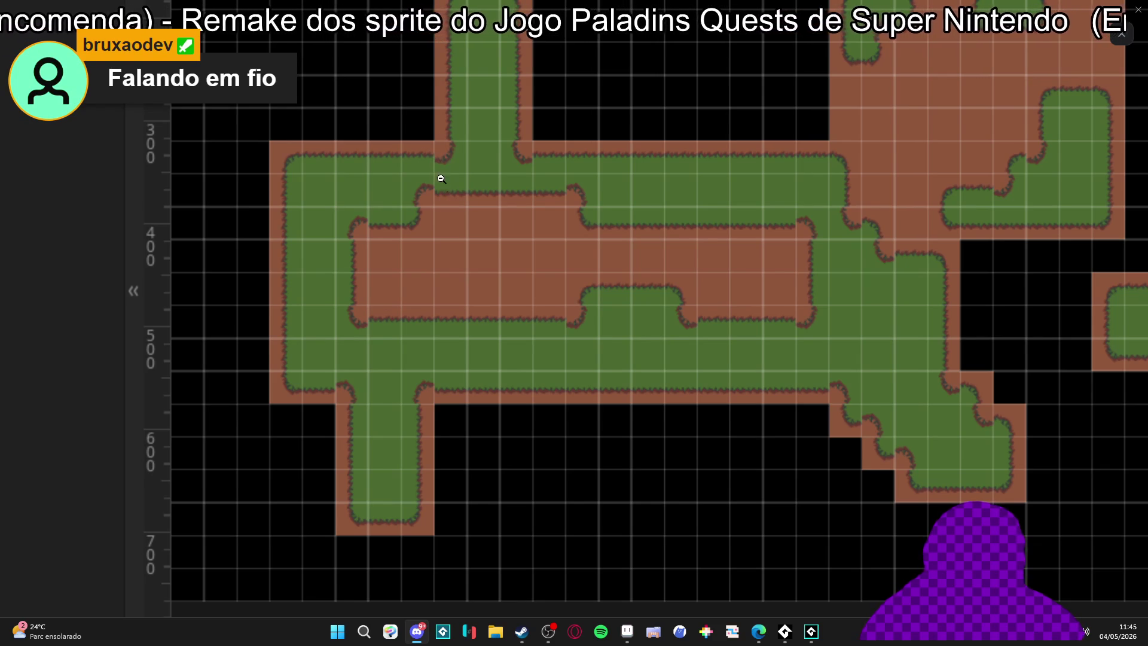
scroll(445, 213, "down", 1)
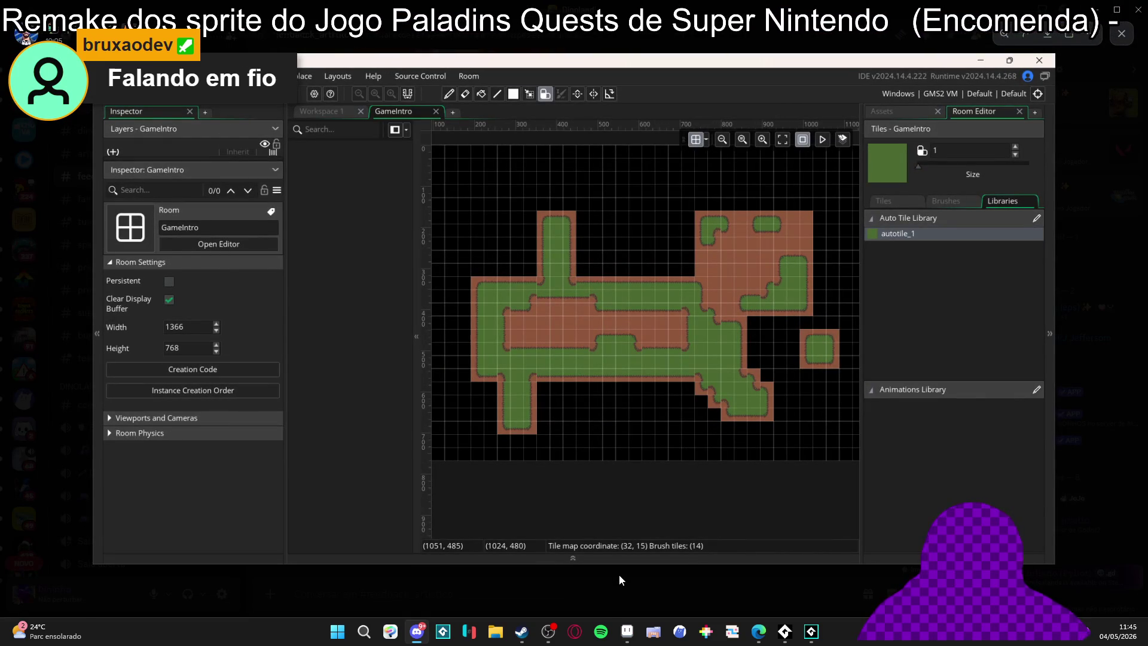
left_click(619, 574)
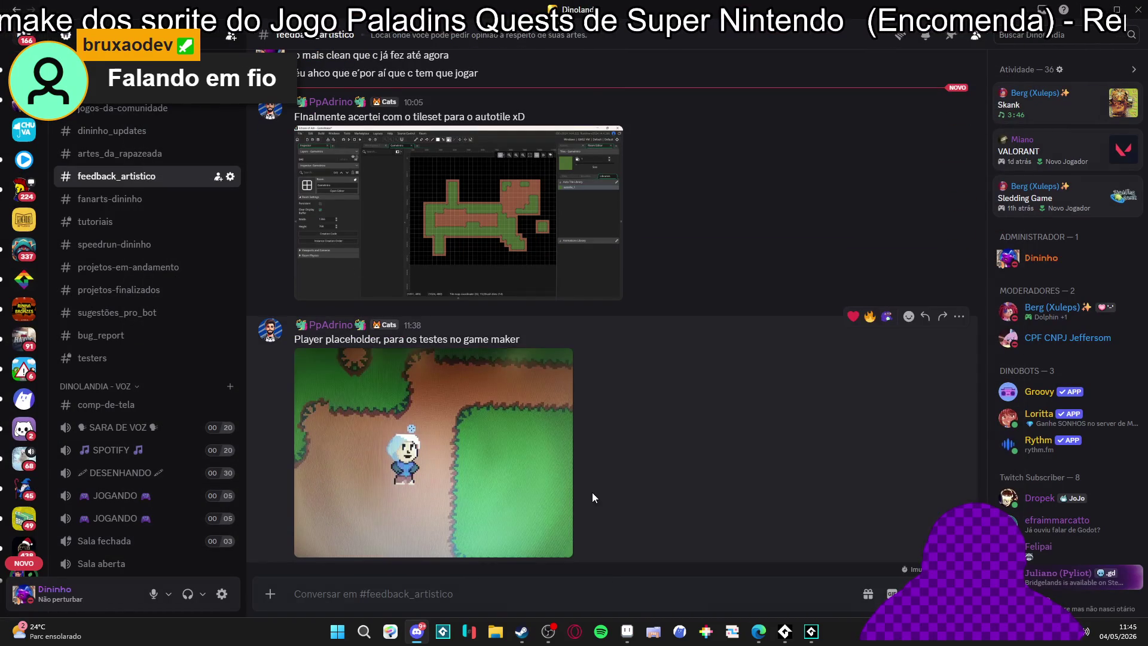
left_click(387, 405)
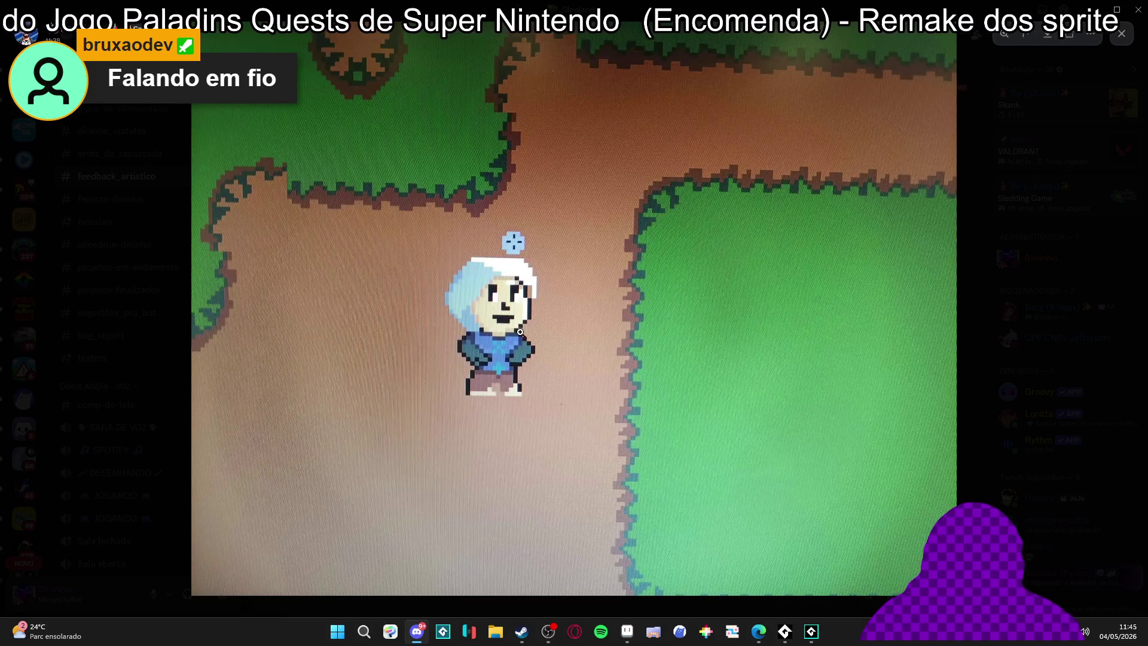
left_click(982, 245)
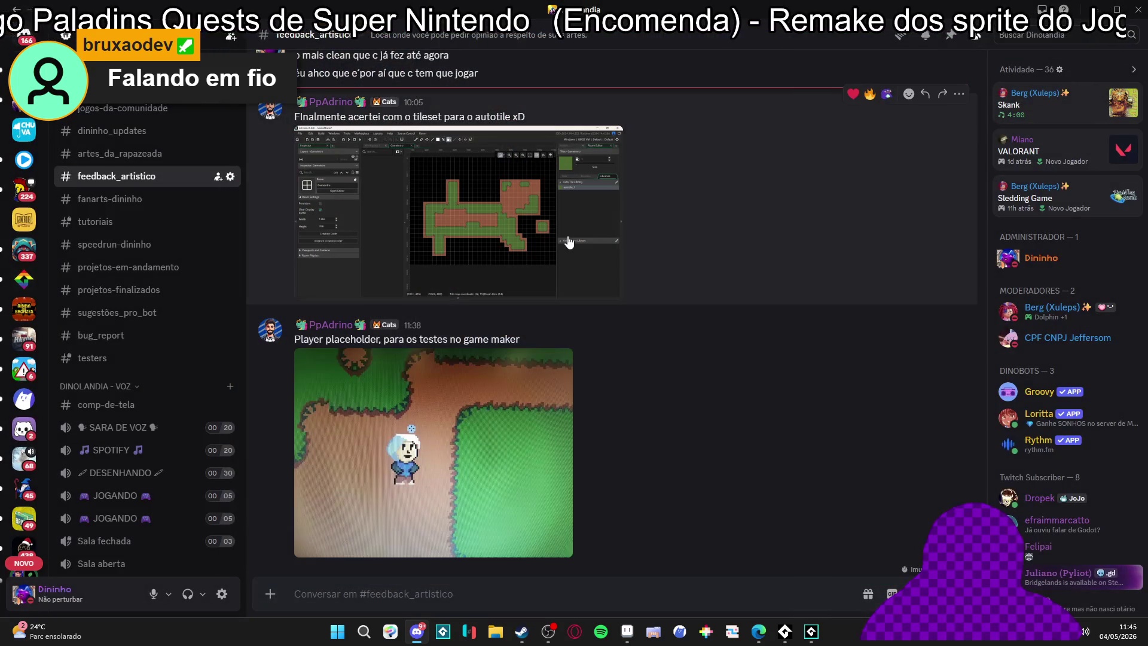
left_click(316, 439)
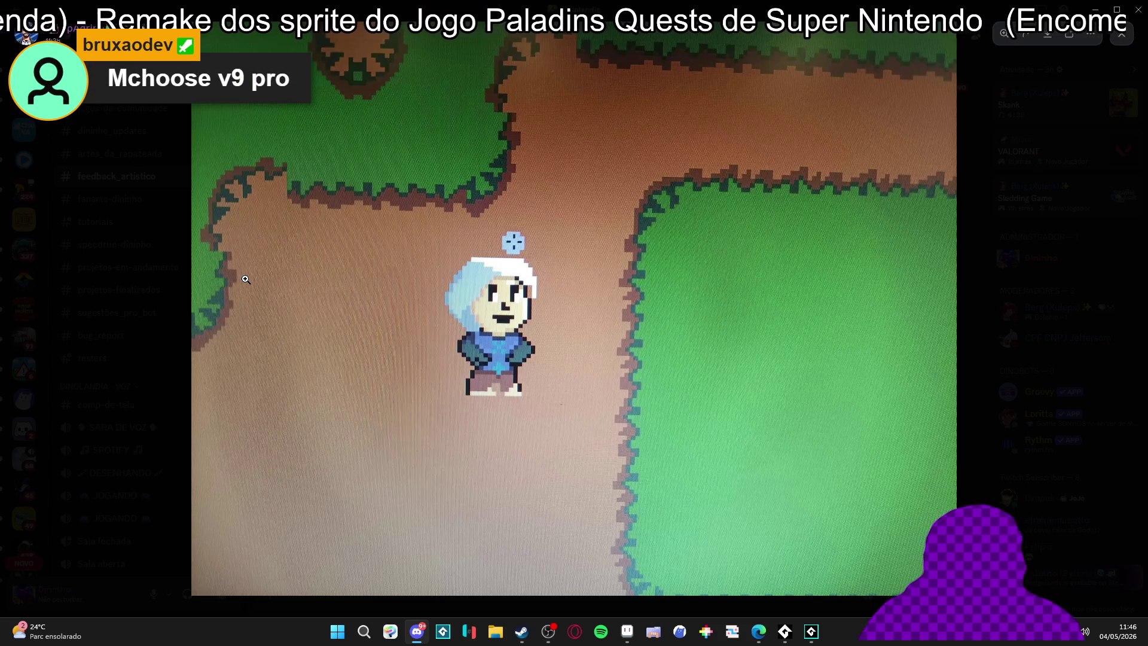
left_click(284, 615)
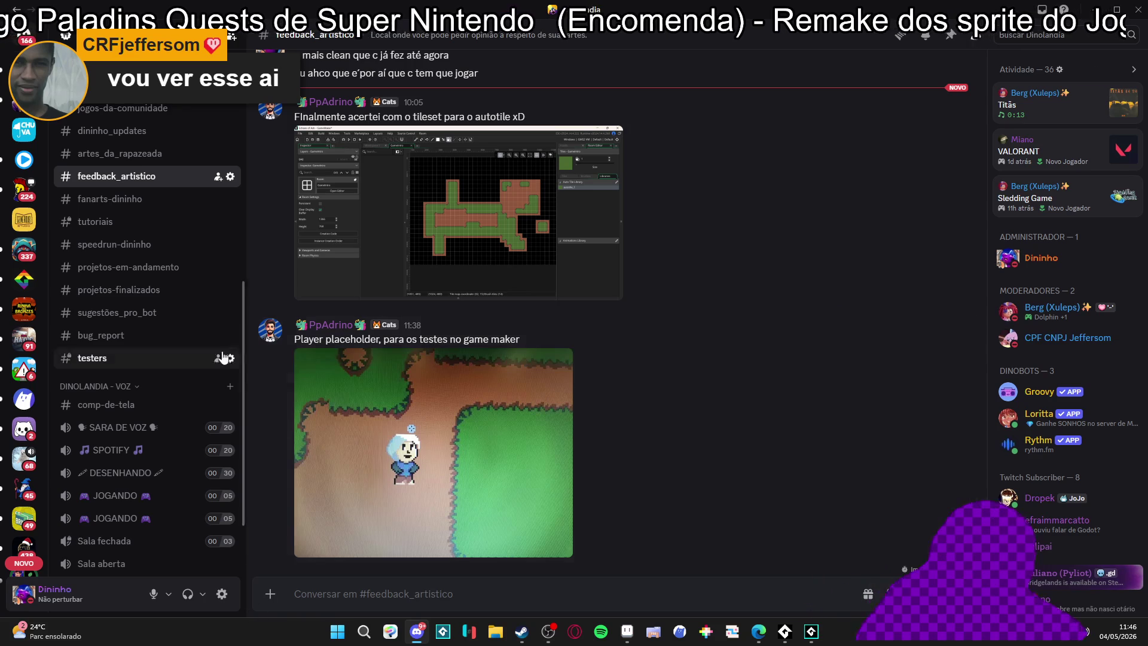
Minimize Discord so Aseprite's items.aseprite tileset is back in front
left_click(1097, 8)
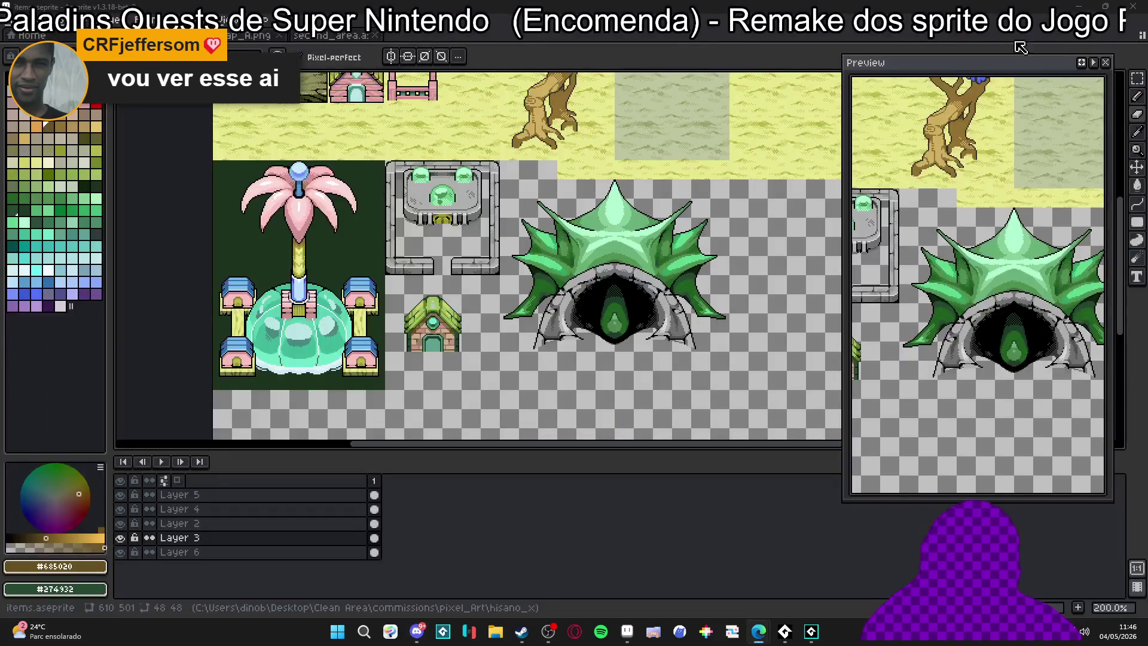